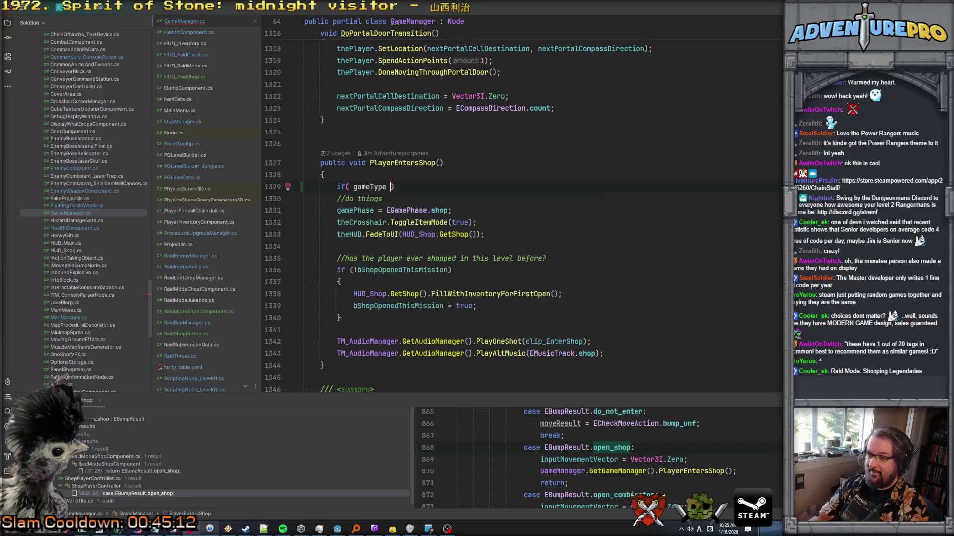
# Add an 'if (gameType == EGameType.raid_mode) {' condition at the top of PlayerEntersShop
pyautogui.write('== E')
pyautogui.press('Return')
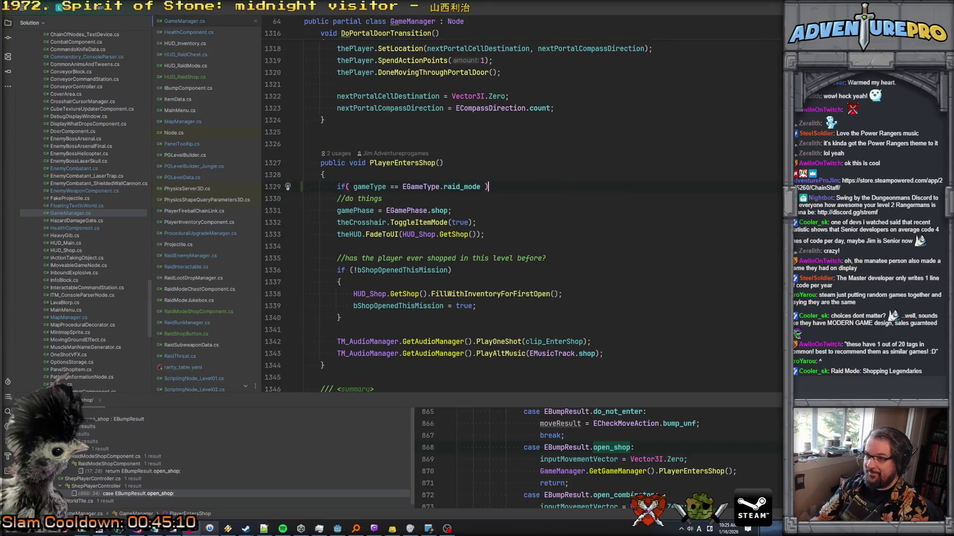
pyautogui.press('End')
pyautogui.press('Return')
pyautogui.write('{')
pyautogui.press('Return')
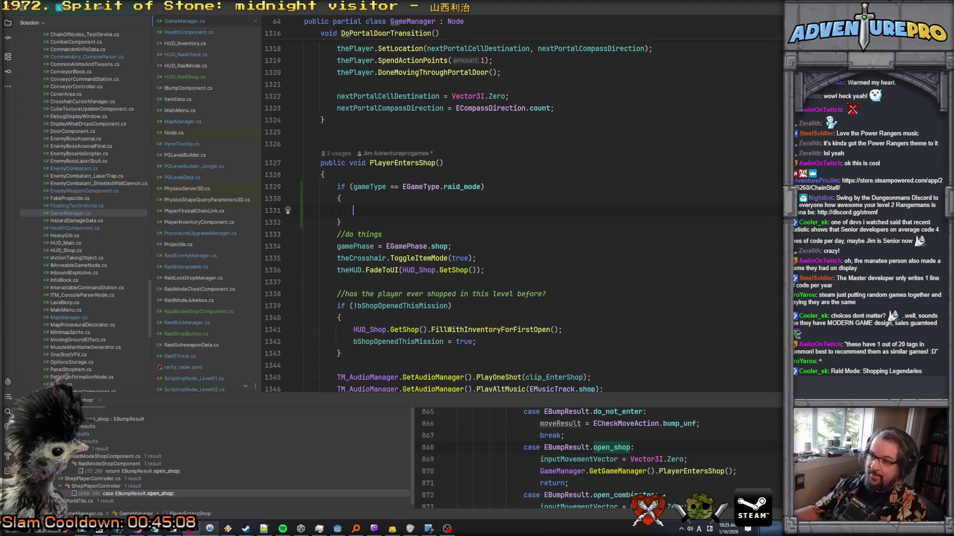
# Inside the raid_mode branch, call PlayerEntersRaidShop(); and then return;
pyautogui.scroll(-3, 545, 190)
pyautogui.scroll(1, 462, 255)
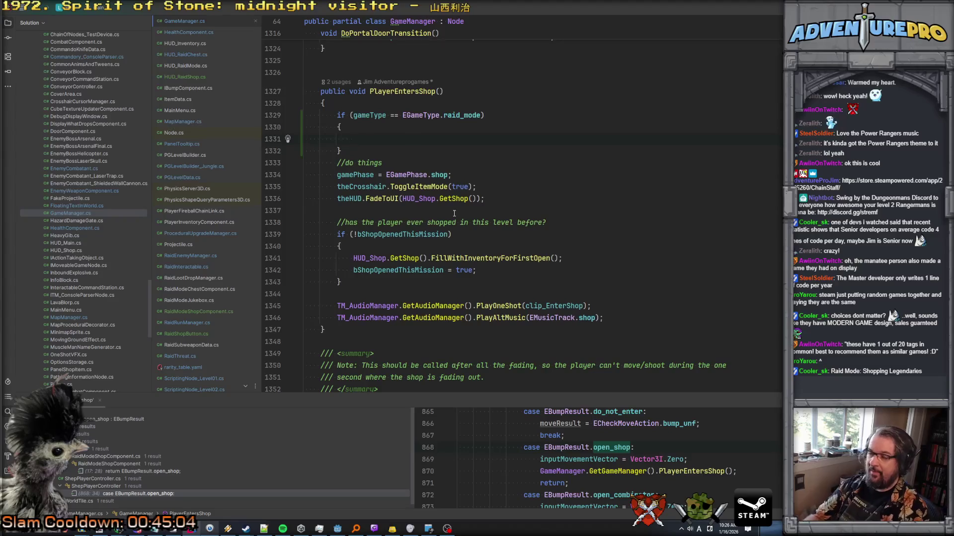
pyautogui.write('PlayerEntersRaidShop(')
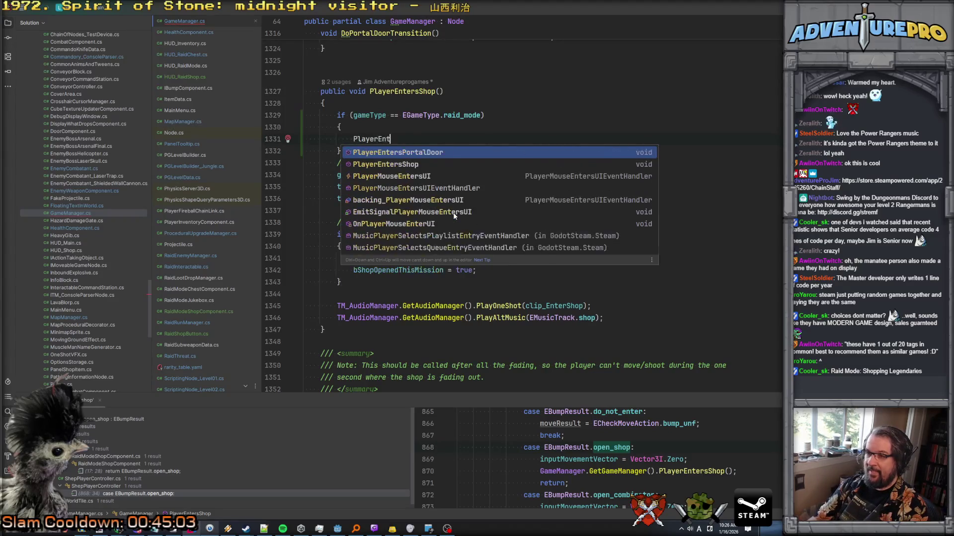
pyautogui.write(');')
pyautogui.press('Return')
pyautogui.write('retrurn')
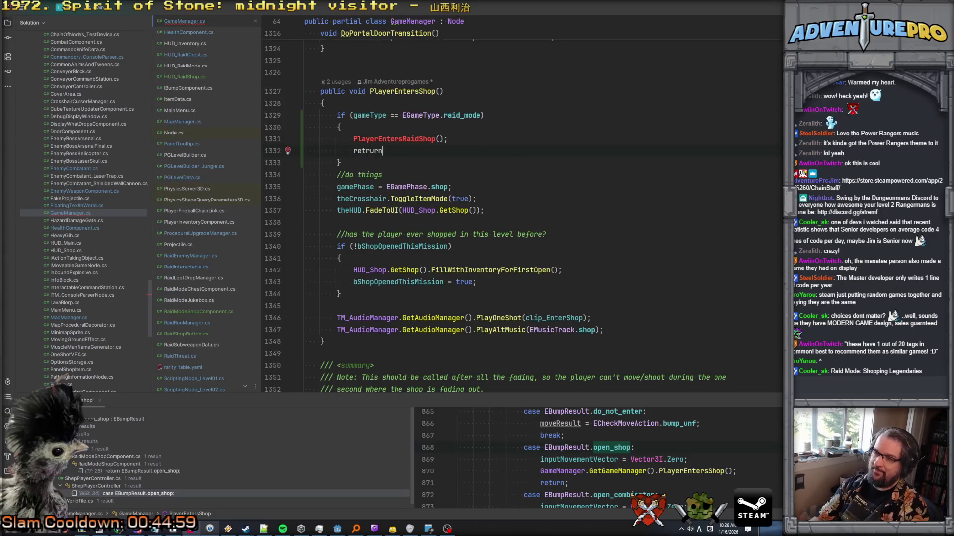
pyautogui.press('BackSpace')
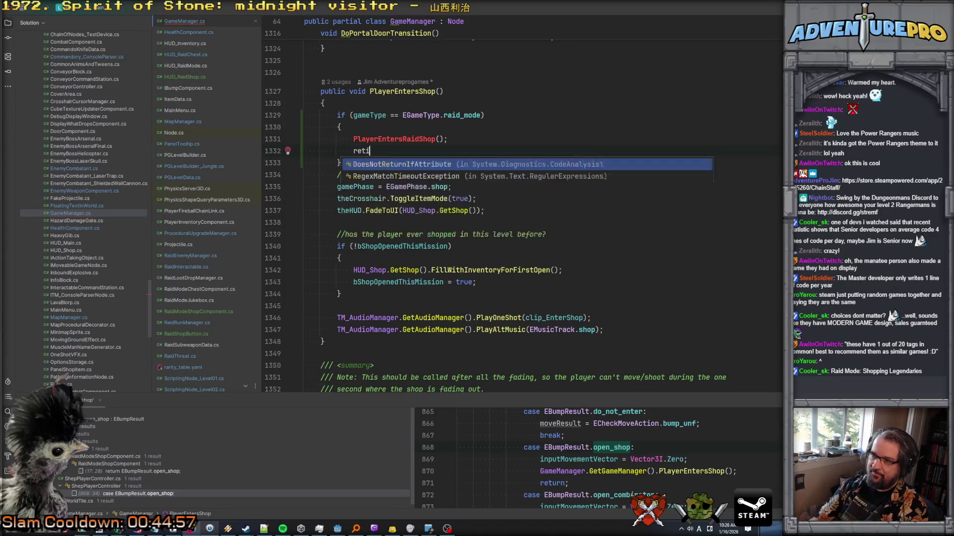
pyautogui.write('urn;')
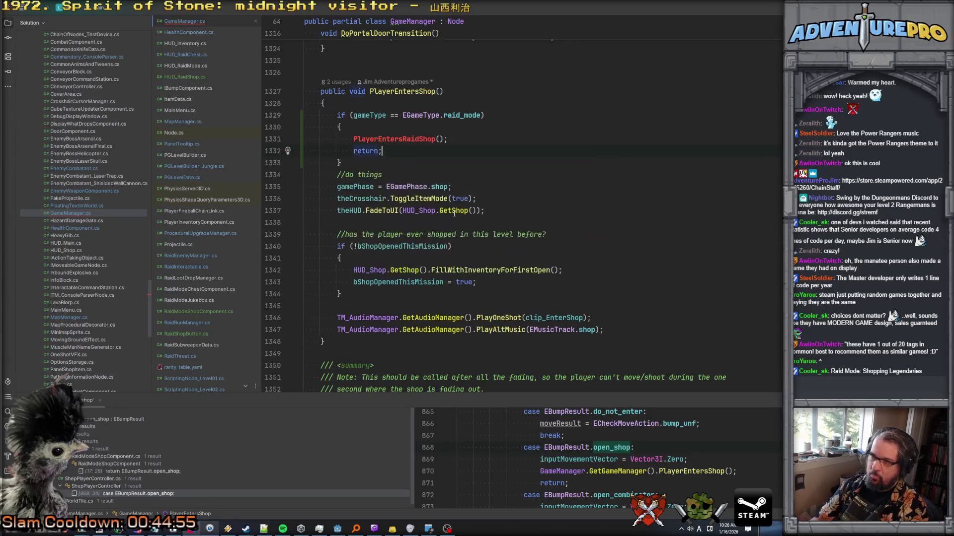
pyautogui.scroll(-2, 353, 333)
pyautogui.click(341, 267)
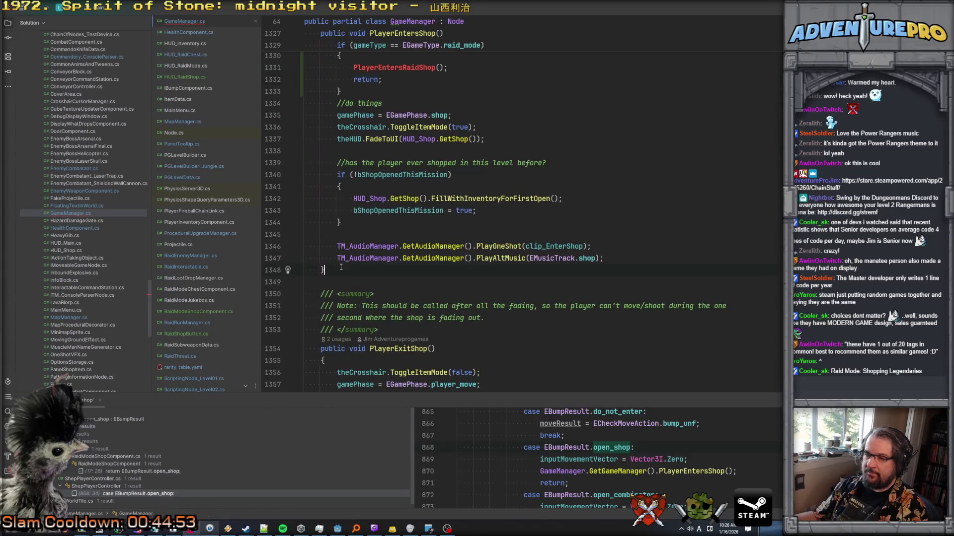
# Declare a new 'void PlayerEntersRaidShop()' method below PlayerExitShop
pyautogui.scroll(5, 354, 279)
pyautogui.scroll(-13, 360, 233)
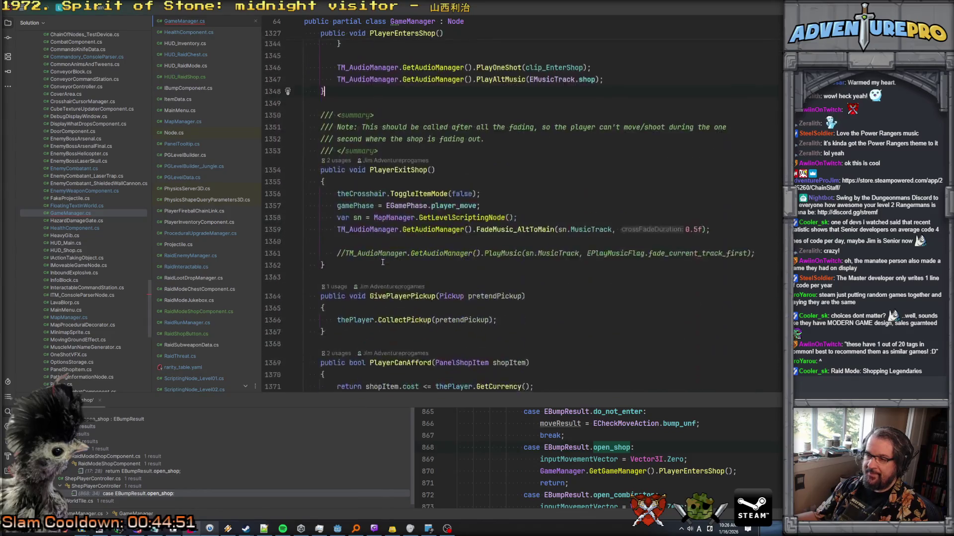
pyautogui.press('Return')
pyautogui.press('Return')
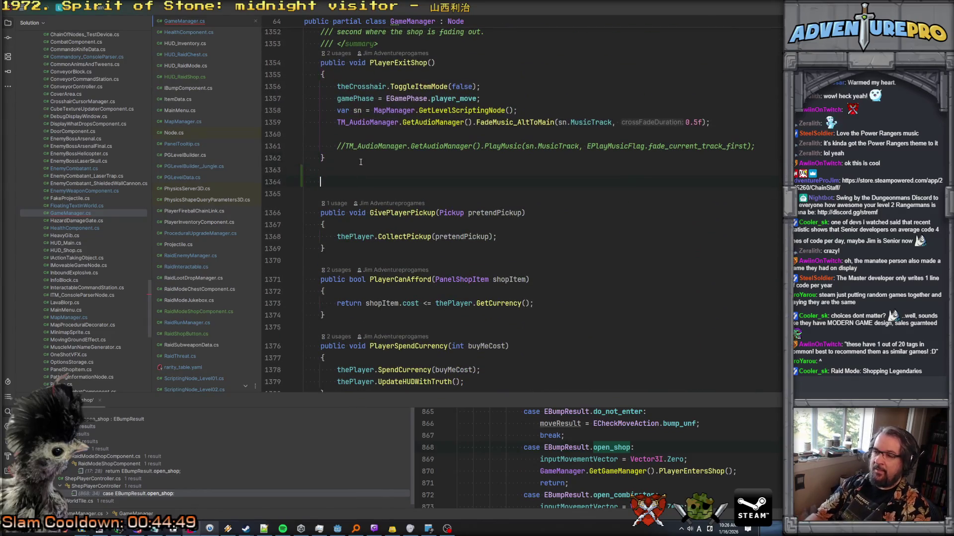
pyautogui.write('void Playe')
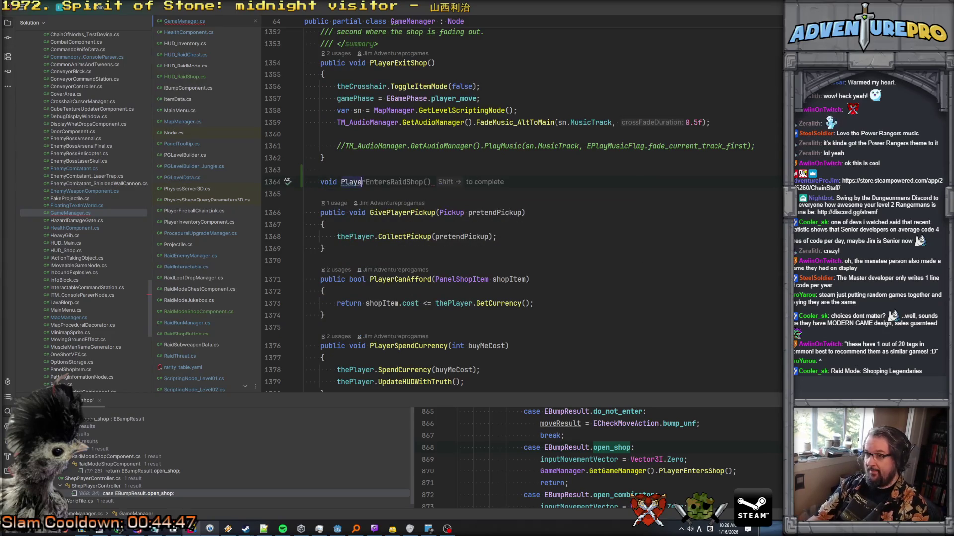
pyautogui.hotkey('shift', 'Right')
pyautogui.press('Return')
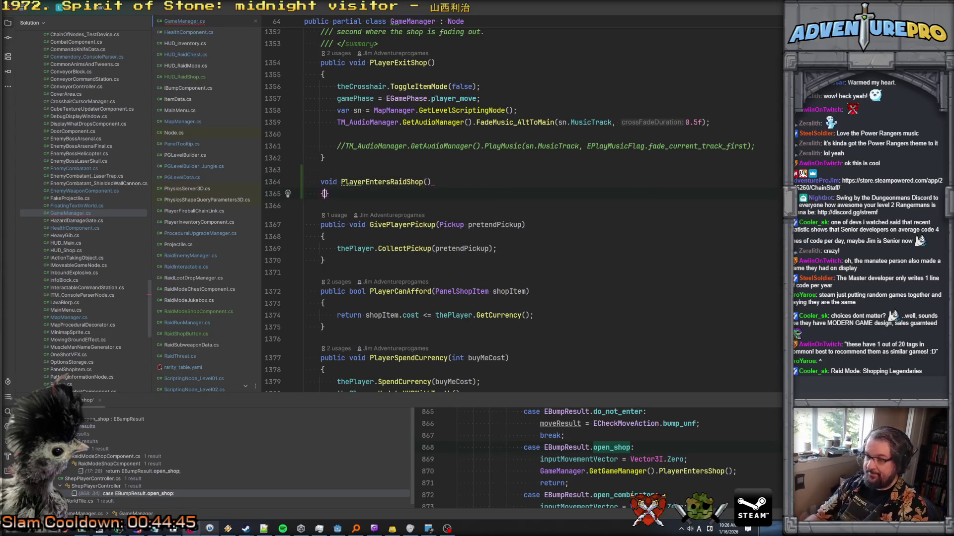
# Paste the PlayerEntersShop shop-entry code into the PlayerEntersRaidShop body
pyautogui.scroll(10, 521, 209)
pyautogui.scroll(-2, 472, 254)
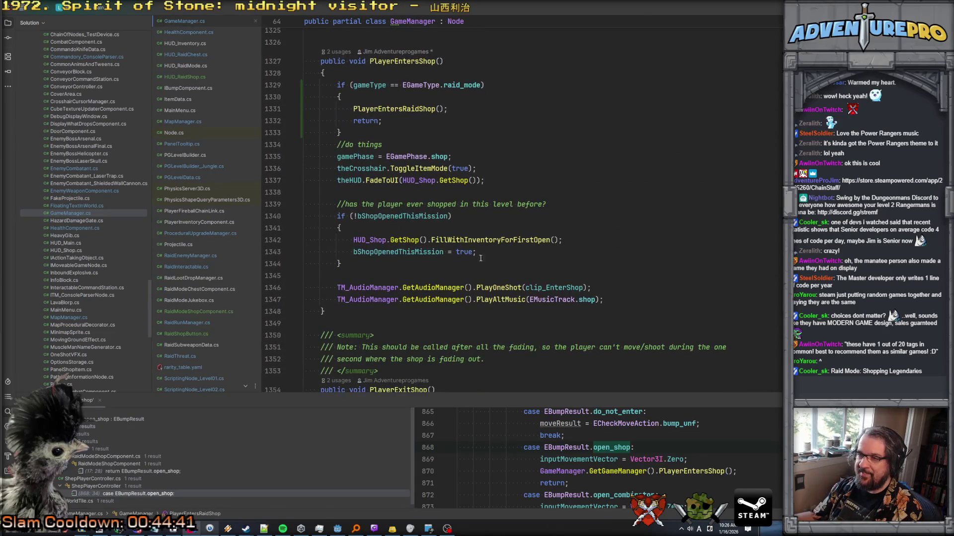
pyautogui.moveTo(610, 295); pyautogui.dragTo(304, 144)
pyautogui.hotkey('ctrl', 'c')
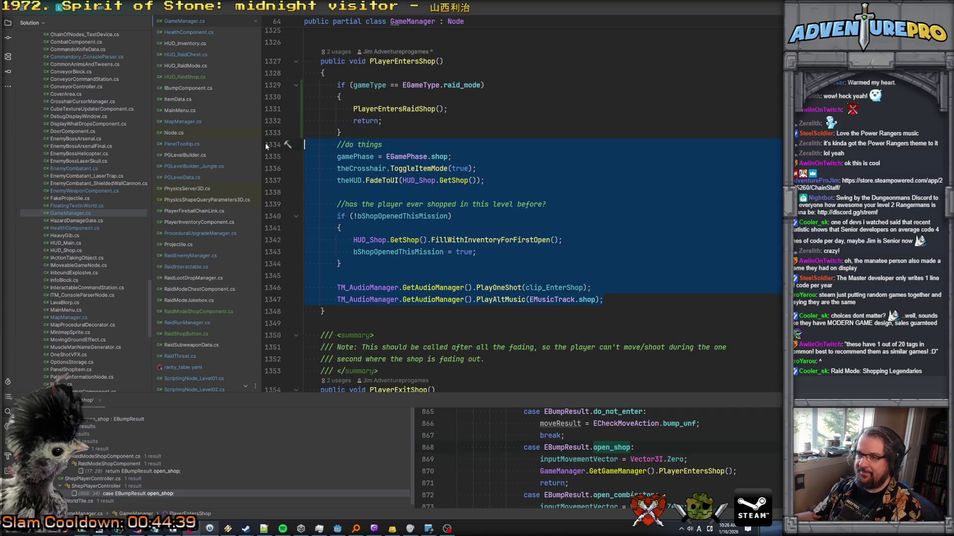
pyautogui.scroll(-1, 424, 187)
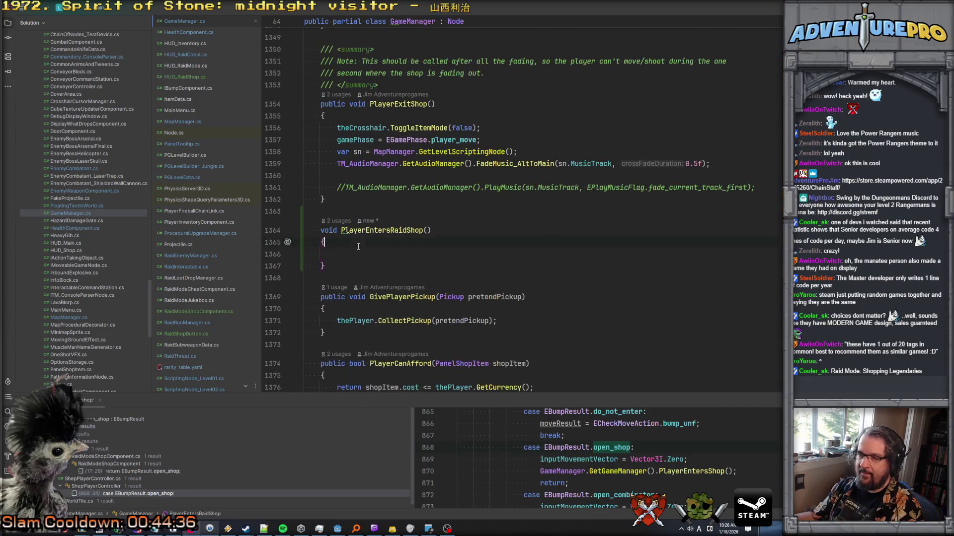
pyautogui.hotkey('ctrl', 'v')
# Make the new method's FadeToUI call target HUD_RaidShop instead of HUD_Shop
pyautogui.click(510, 241)
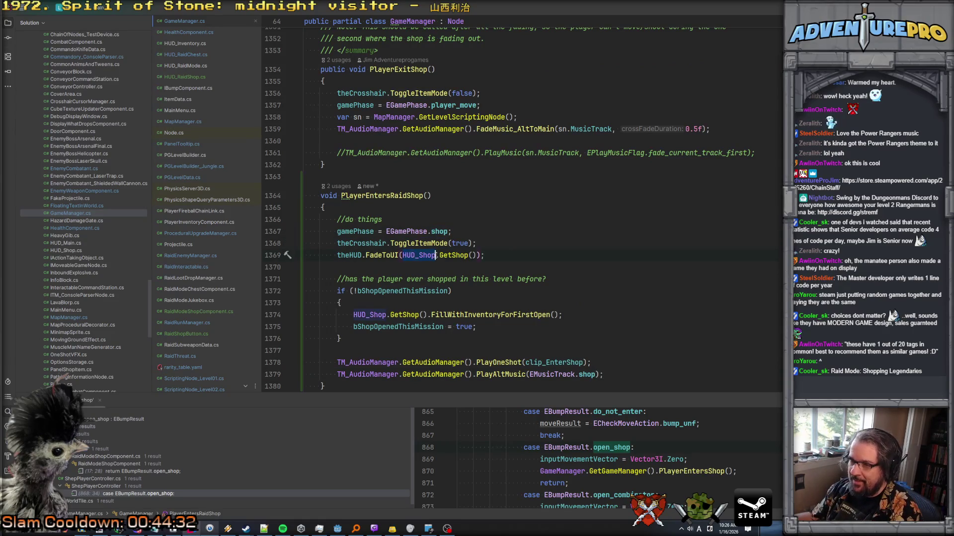
pyautogui.write('HUD_')
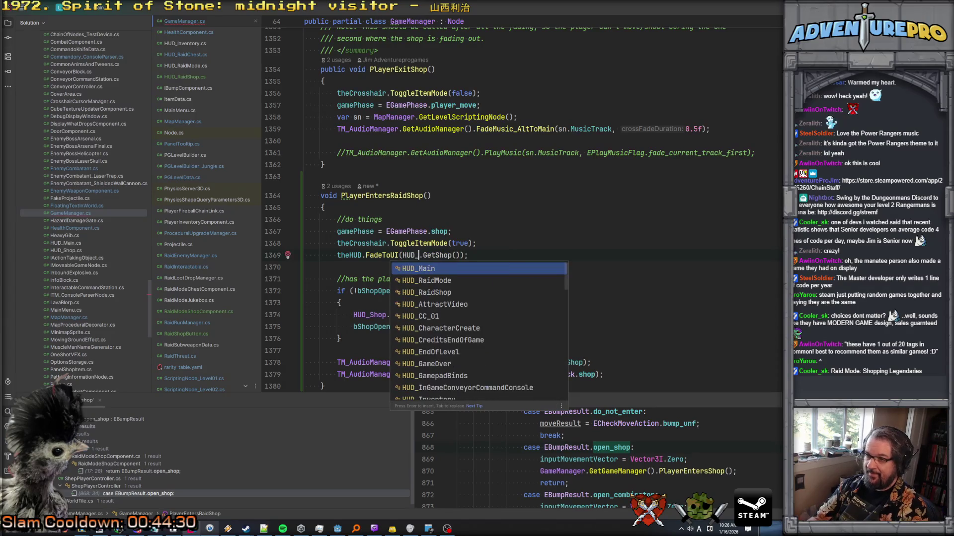
pyautogui.press('Down')
pyautogui.press('Down')
pyautogui.press('Return')
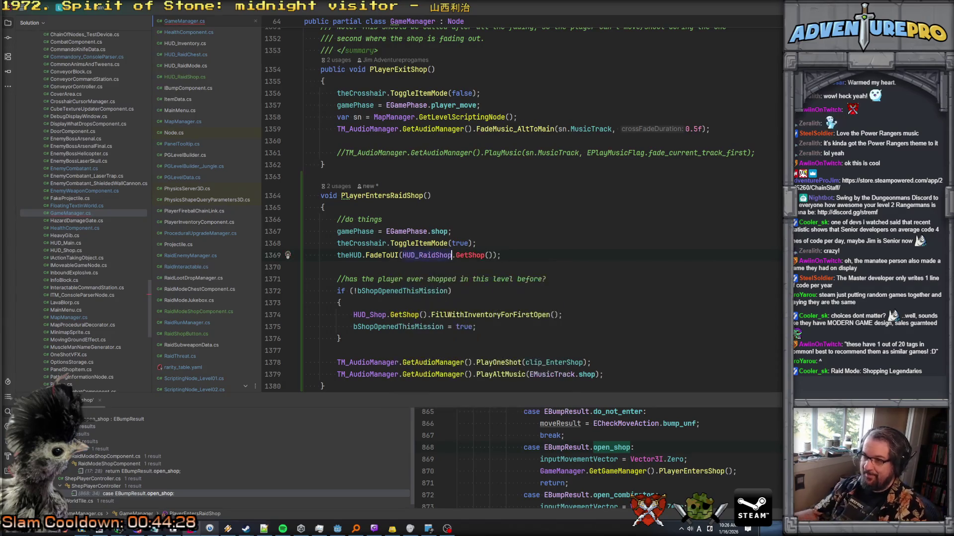
# Inspect HUD_Shop's GetShop method, then return to GameManager.cs
pyautogui.scroll(7, 475, 240)
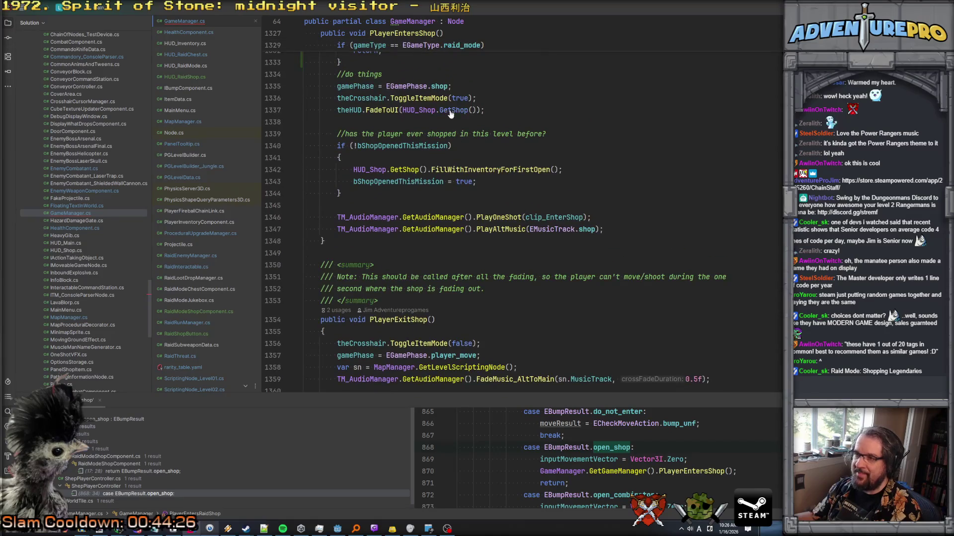
pyautogui.keyDown('ctrl'); pyautogui.click(447, 113); pyautogui.keyUp('ctrl')
pyautogui.scroll(-10, 472, 199)
pyautogui.hotkey('ctrl', '-')
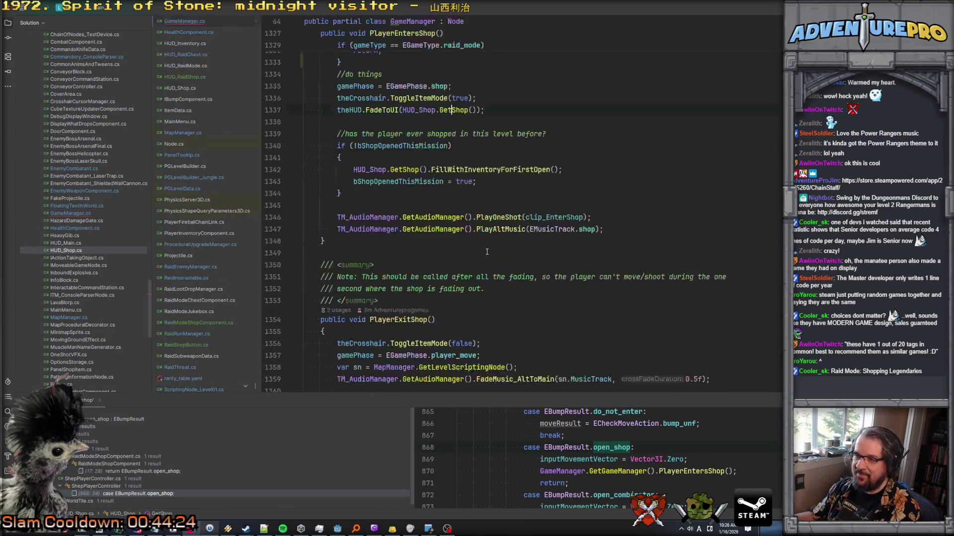
pyautogui.scroll(-3, 486, 251)
pyautogui.scroll(3, 485, 289)
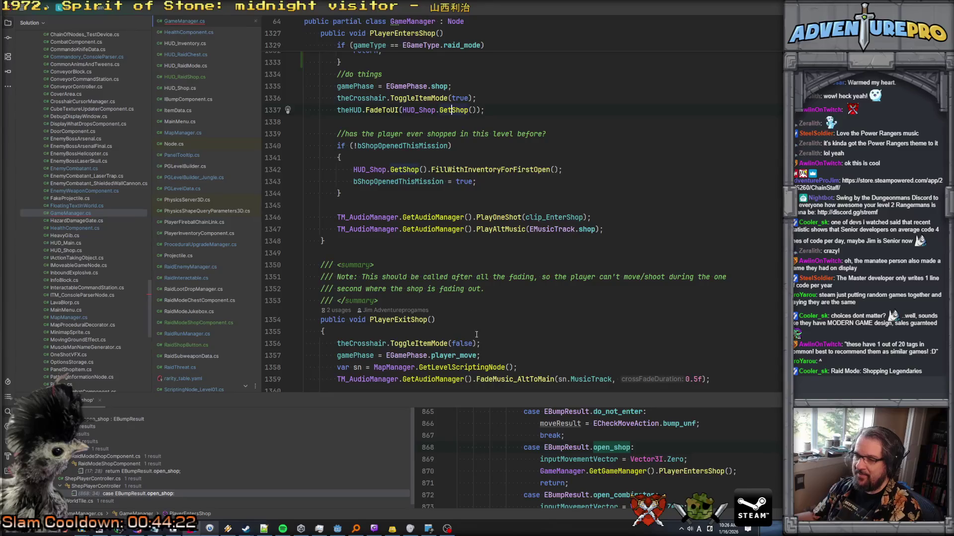
# Change GetShop to Get in the PlayerEntersRaidShop fade call
pyautogui.hotkey('ctrl', 'z')
pyautogui.press('BackSpace')
pyautogui.press('BackSpace')
pyautogui.press('BackSpace')
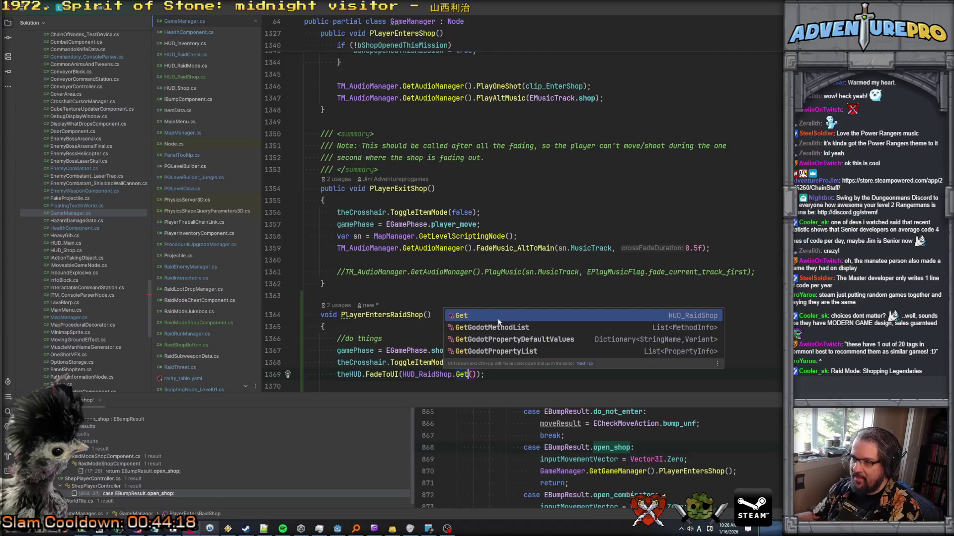
pyautogui.press('Escape')
pyautogui.keyDown('ctrl'); pyautogui.click(380, 374); pyautogui.keyUp('ctrl')
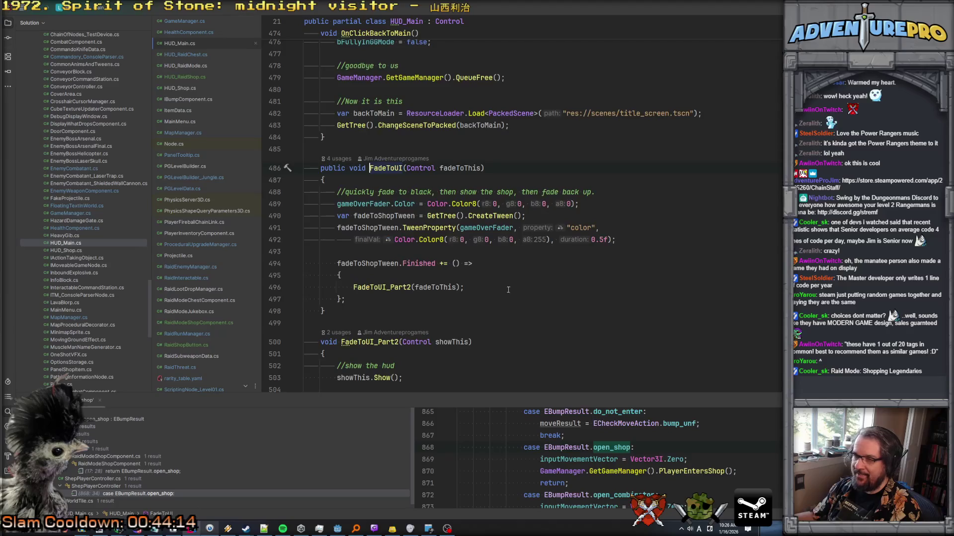
pyautogui.scroll(-4, 415, 275)
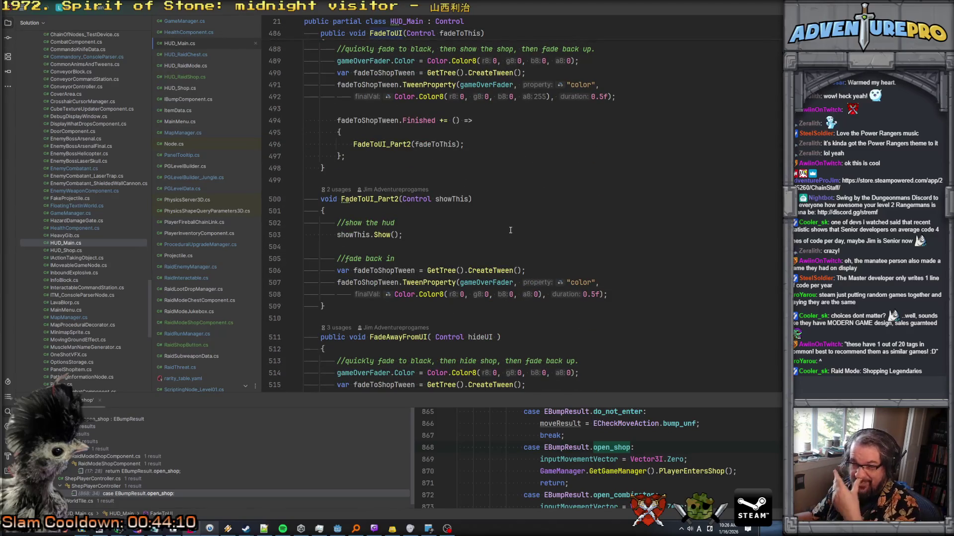
pyautogui.hotkey('ctrl', '-')
pyautogui.hotkey('ctrl', '-')
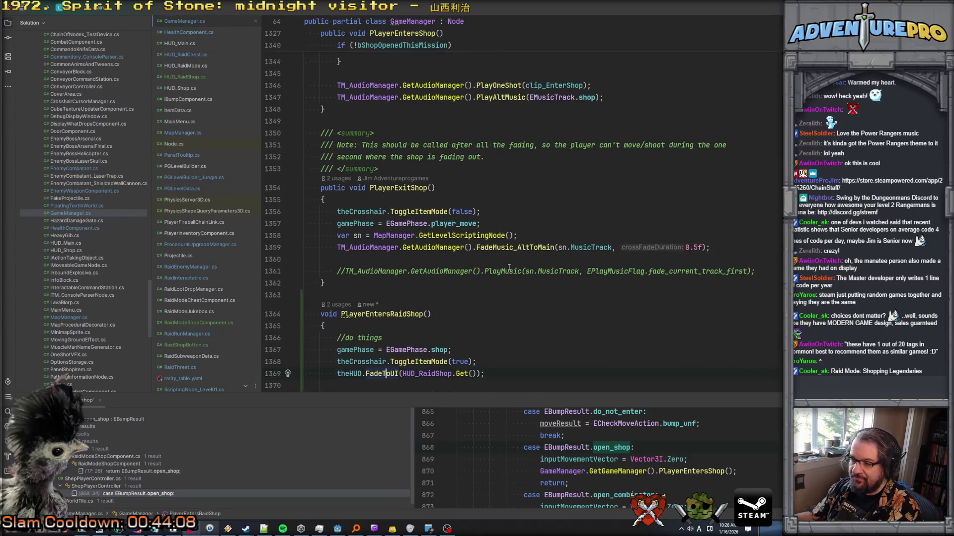
pyautogui.hotkey('ctrl', 'v')
pyautogui.moveTo(329, 255)
pyautogui.mouseDown()
pyautogui.moveTo(467, 310)
pyautogui.moveTo(486, 329)
pyautogui.mouseUp()
pyautogui.press('Delete')
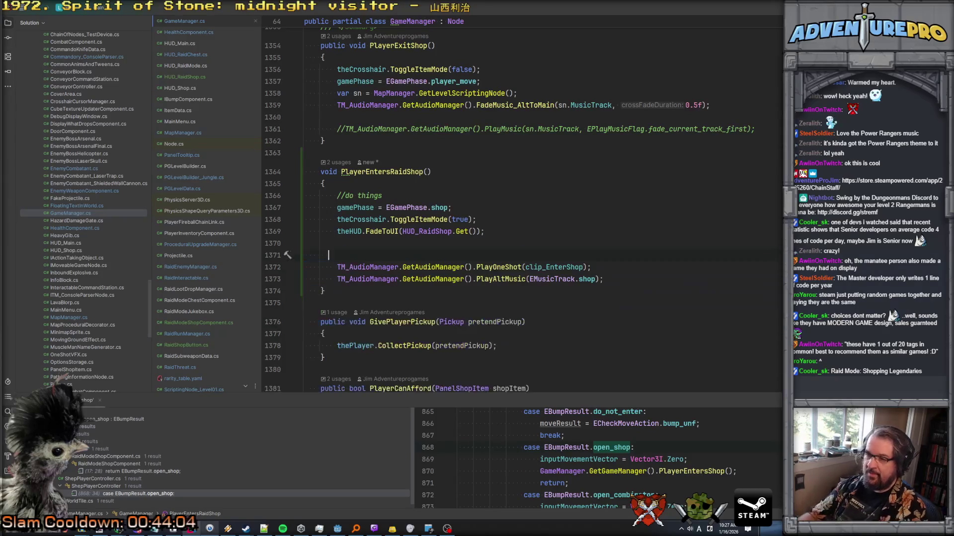
pyautogui.hotkey('shift', 'Down')
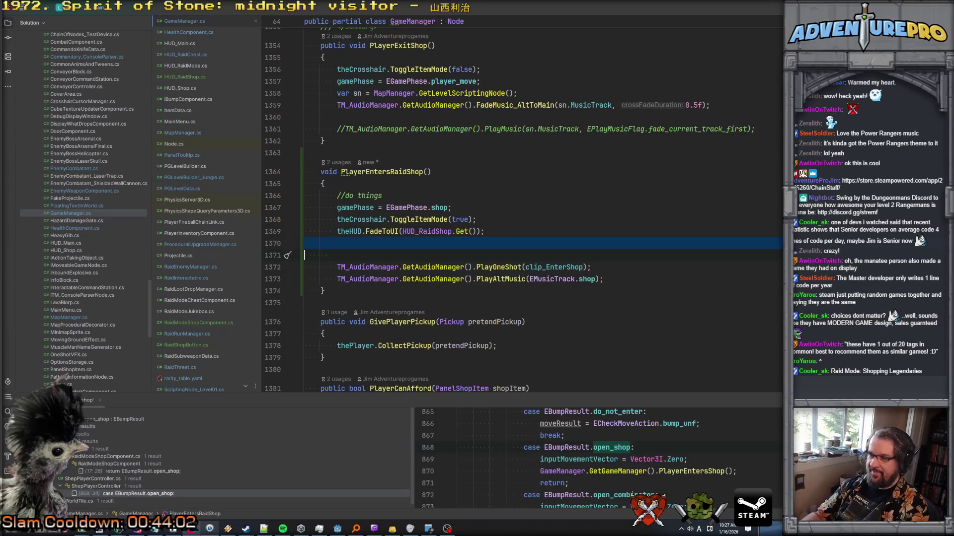
pyautogui.press('Delete')
pyautogui.scroll(4, 523, 291)
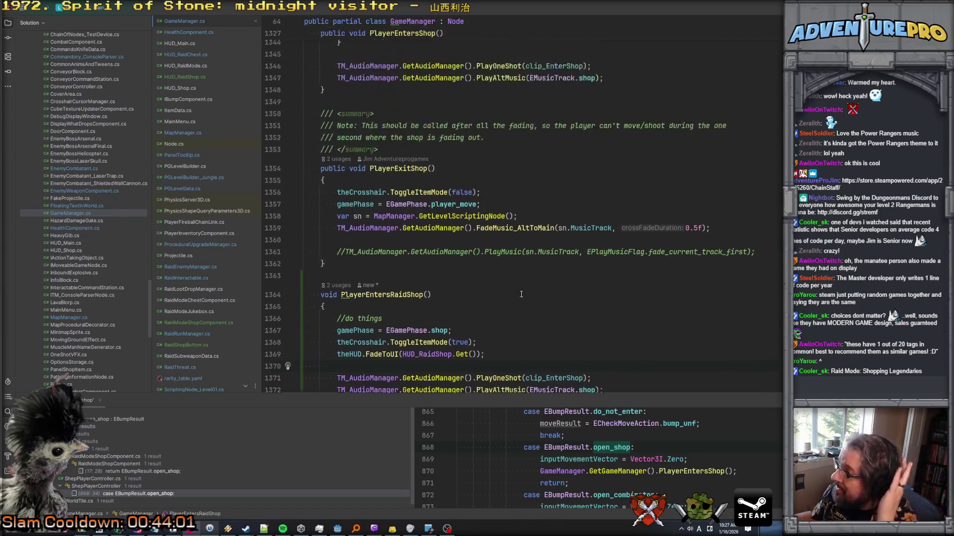
pyautogui.scroll(-4, 523, 290)
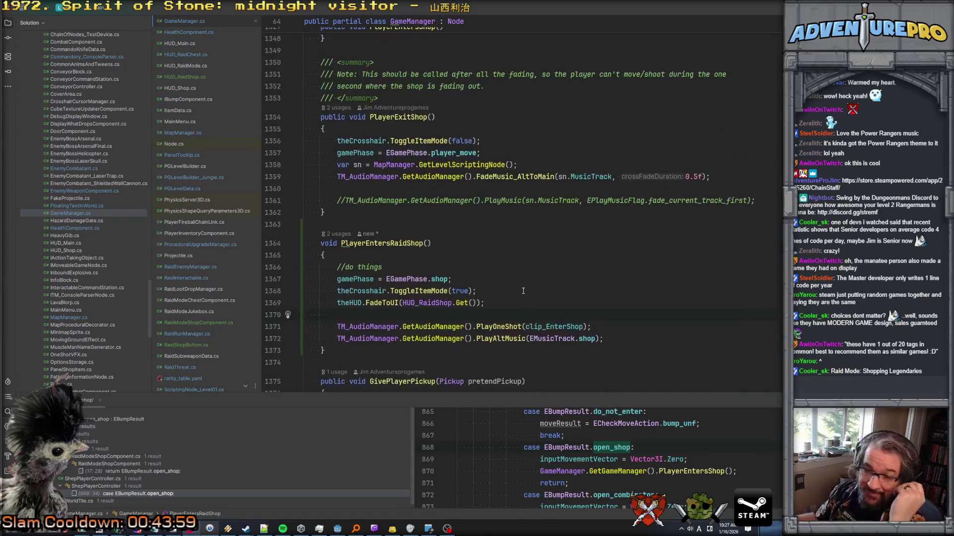
pyautogui.scroll(1, 530, 296)
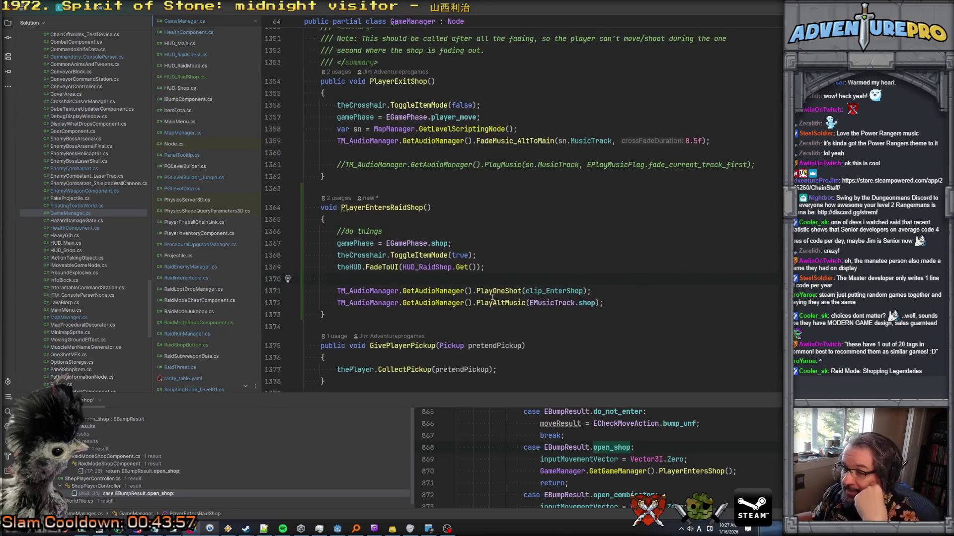
pyautogui.click(532, 302)
pyautogui.click(496, 259)
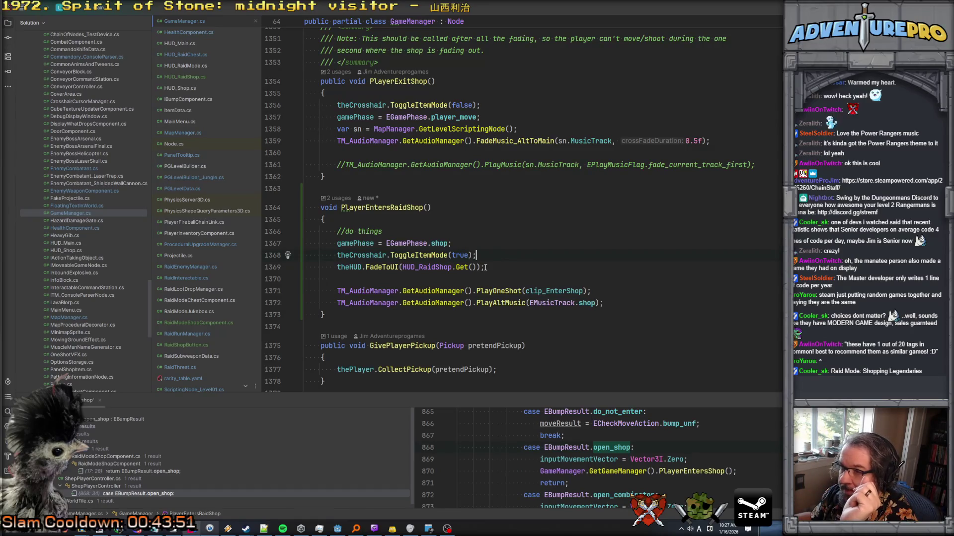
pyautogui.scroll(2, 476, 267)
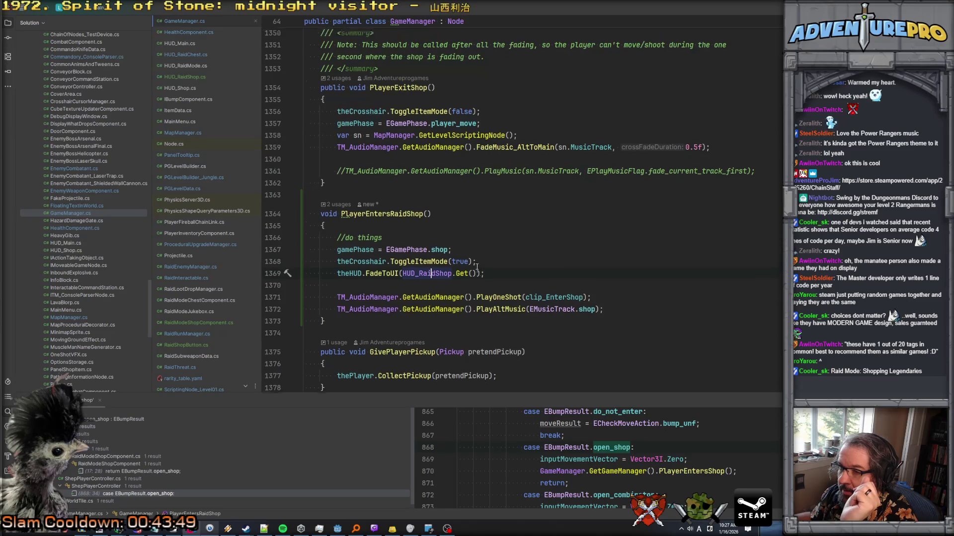
pyautogui.scroll(-2, 476, 267)
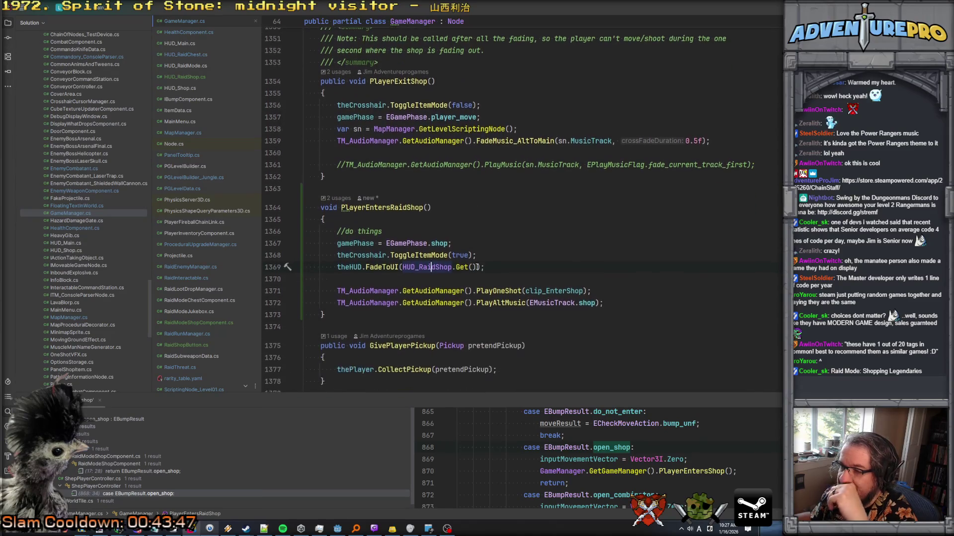
pyautogui.scroll(4, 477, 267)
pyautogui.scroll(-4, 477, 267)
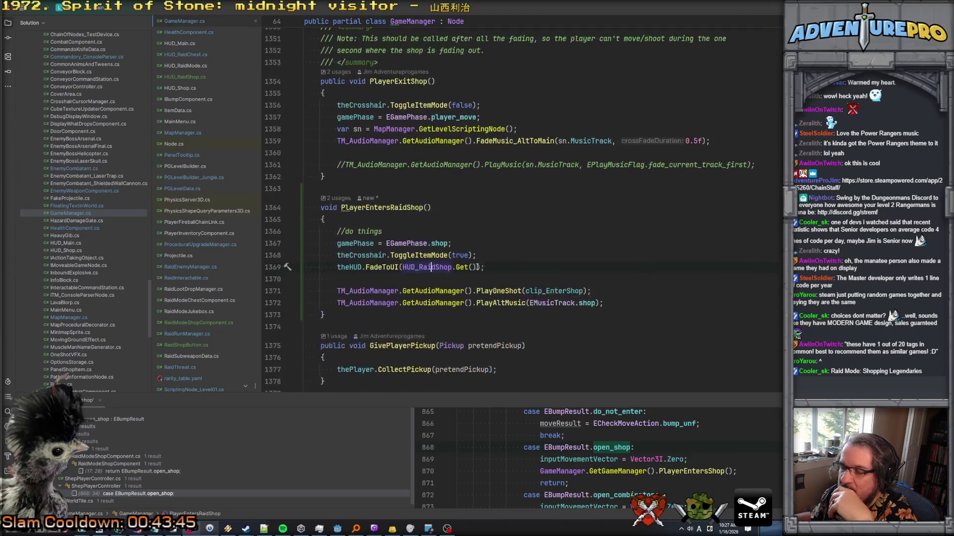
pyautogui.scroll(2, 476, 267)
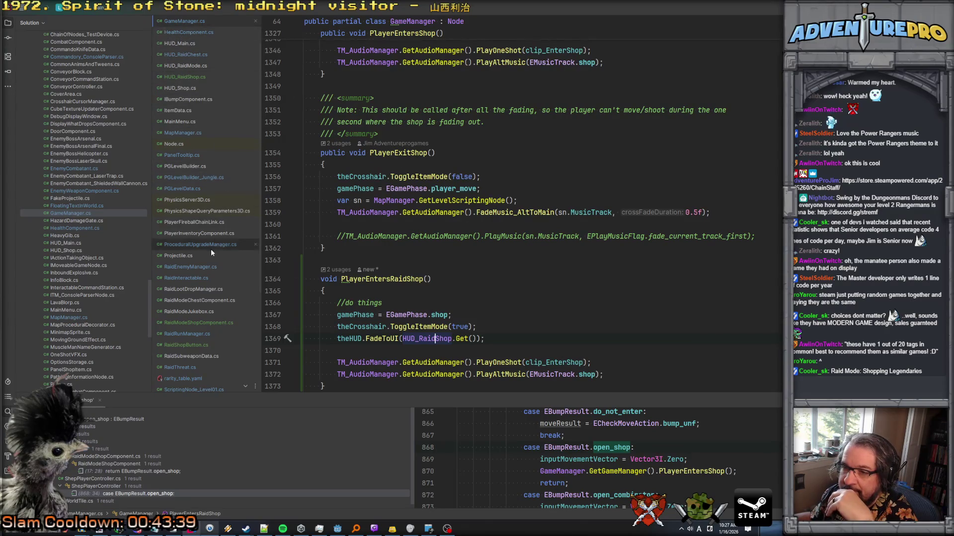
# In RaidModeShopComponent.cs, add HUD_RaidShop.Get().FillWithItems(mapTrophiesToCost) after PrepareInventory
pyautogui.click(201, 322)
pyautogui.click(498, 214)
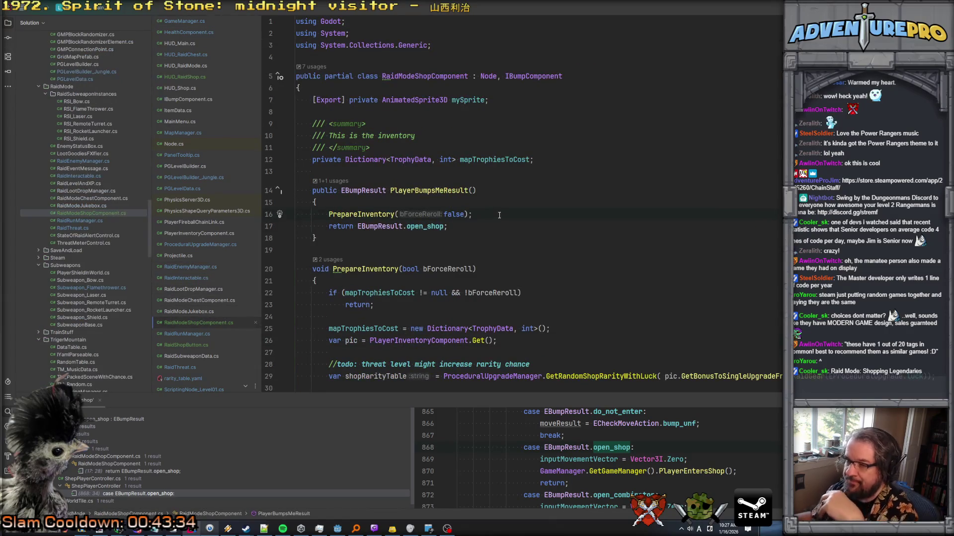
pyautogui.press('Return')
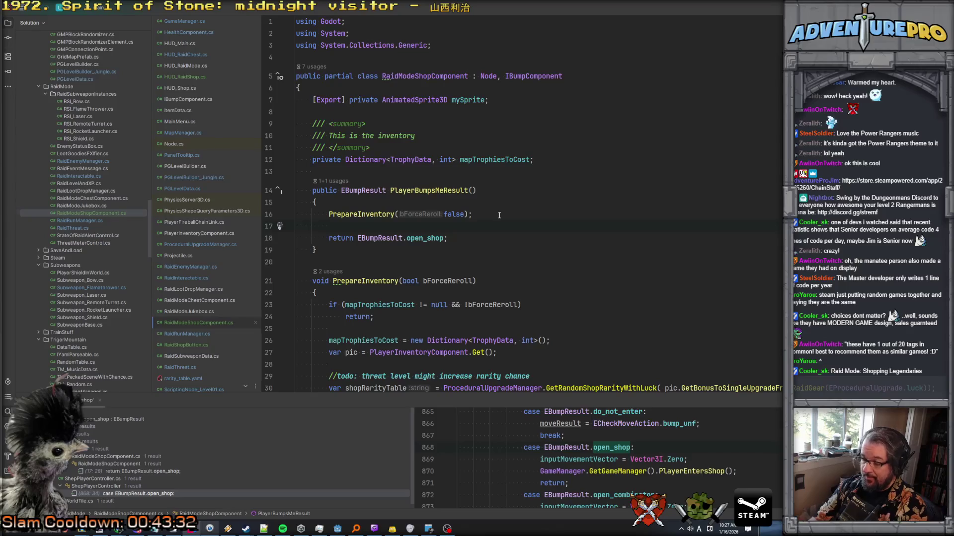
pyautogui.write('HUD_R')
pyautogui.press('Return')
pyautogui.write('.')
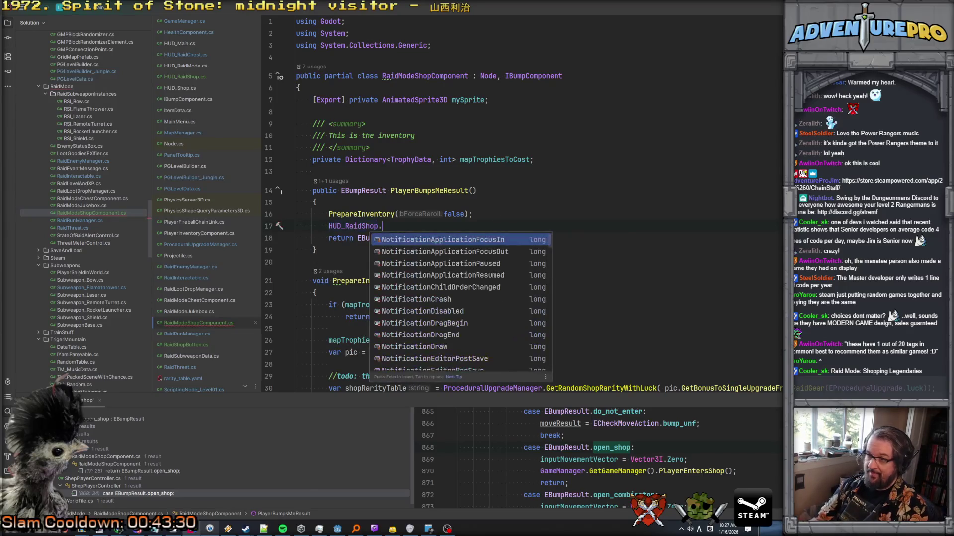
pyautogui.write('Get')
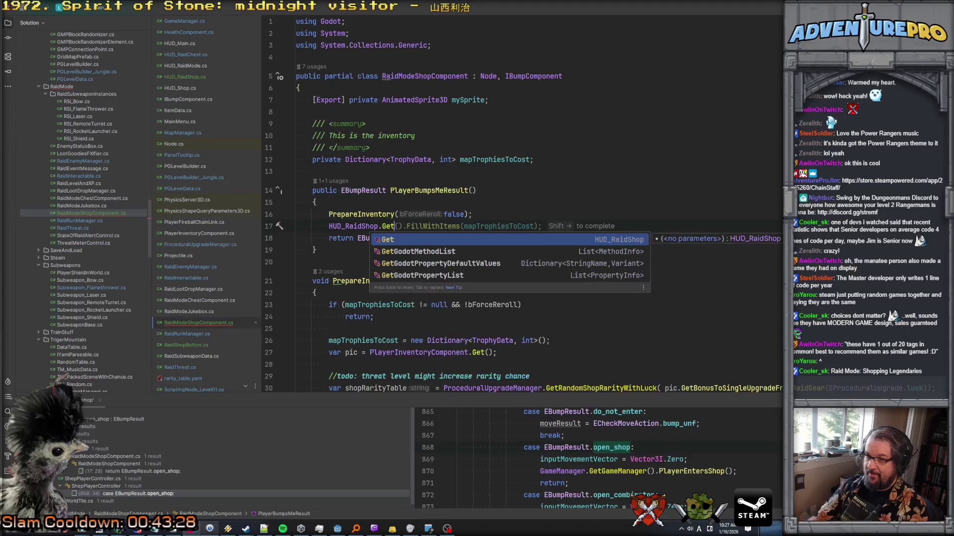
pyautogui.hotkey('shift', 'Right')
# Check the usages of mapTrophiesToCost and the new FillWithItems call
pyautogui.scroll(-2, 492, 142)
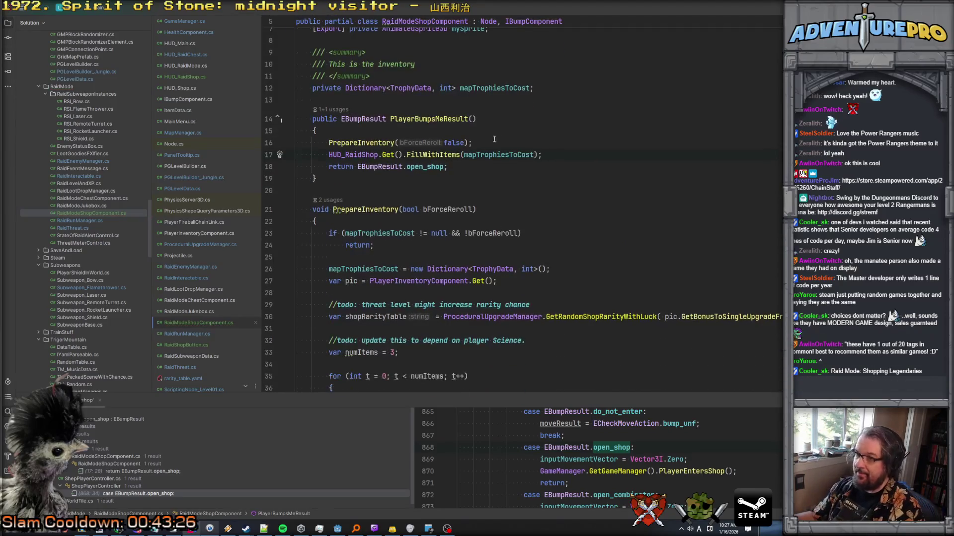
pyautogui.click(505, 155)
pyautogui.click(432, 154)
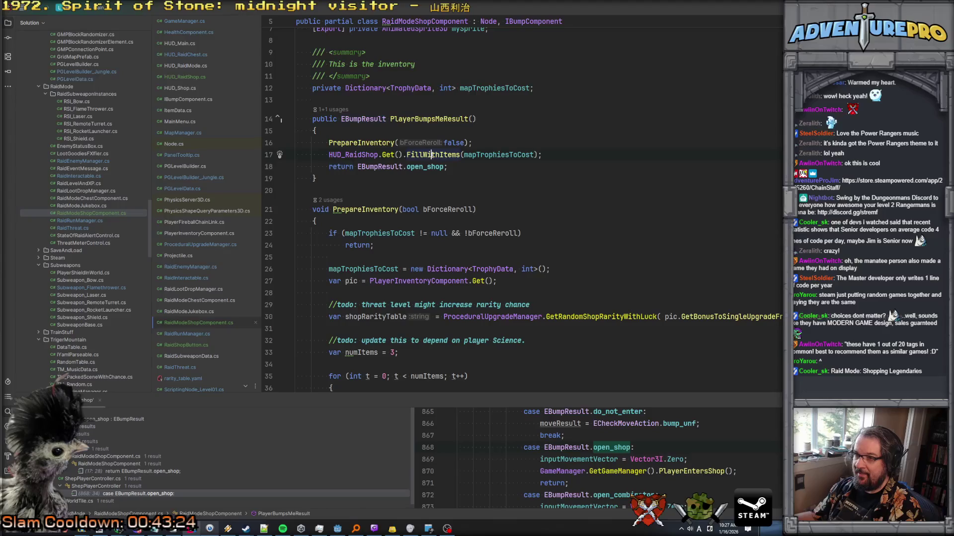
pyautogui.click(426, 156)
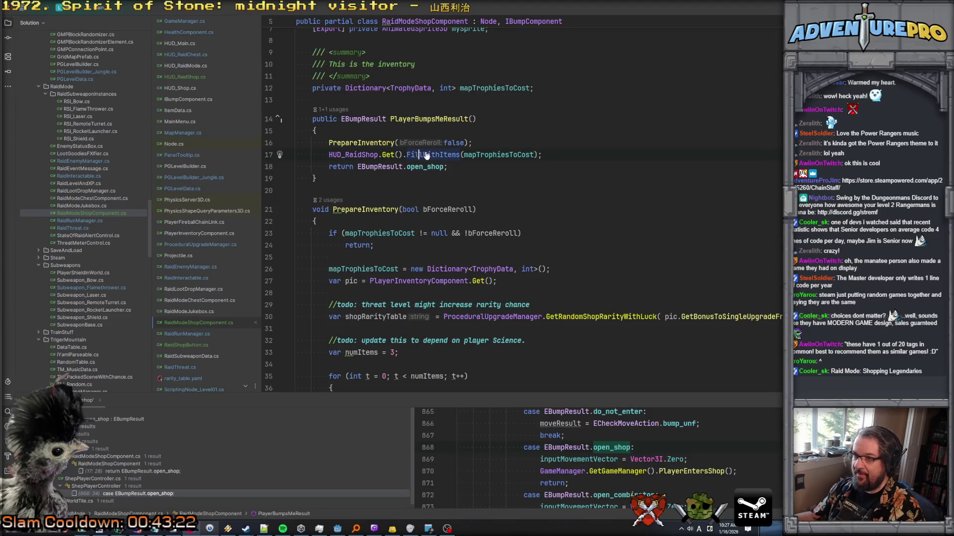
# Go to FillWithItems in HUD_RaidShop.cs and try a vboxItams.Clea call, then remove it
pyautogui.keyDown('ctrl'); pyautogui.click(425, 156); pyautogui.keyUp('ctrl')
pyautogui.click(372, 228)
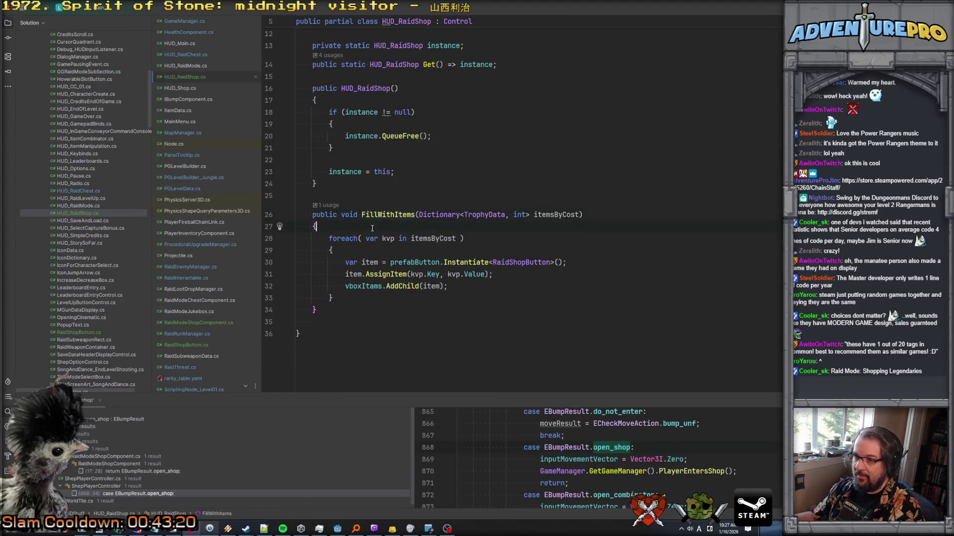
pyautogui.press('Return')
pyautogui.write('vboxItams.')
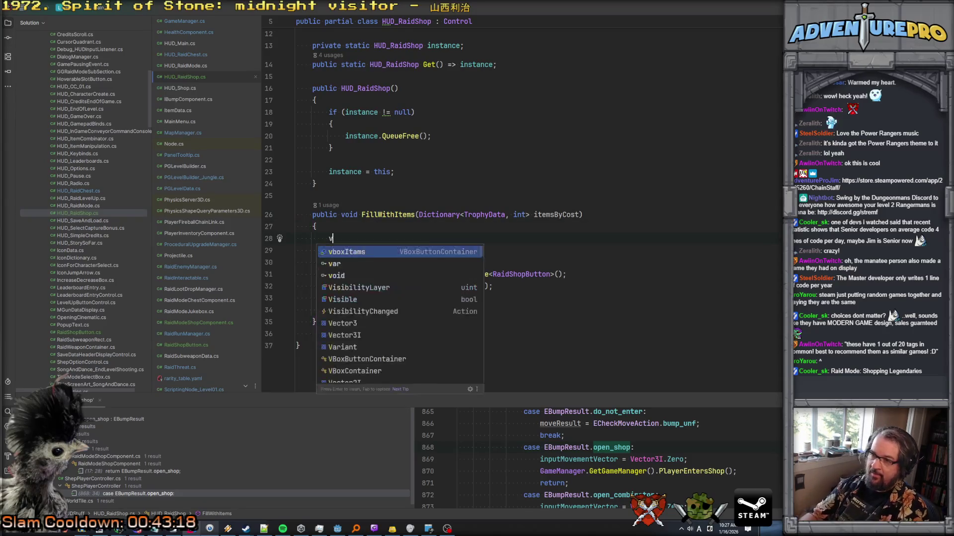
pyautogui.press('Escape')
pyautogui.write('Clea')
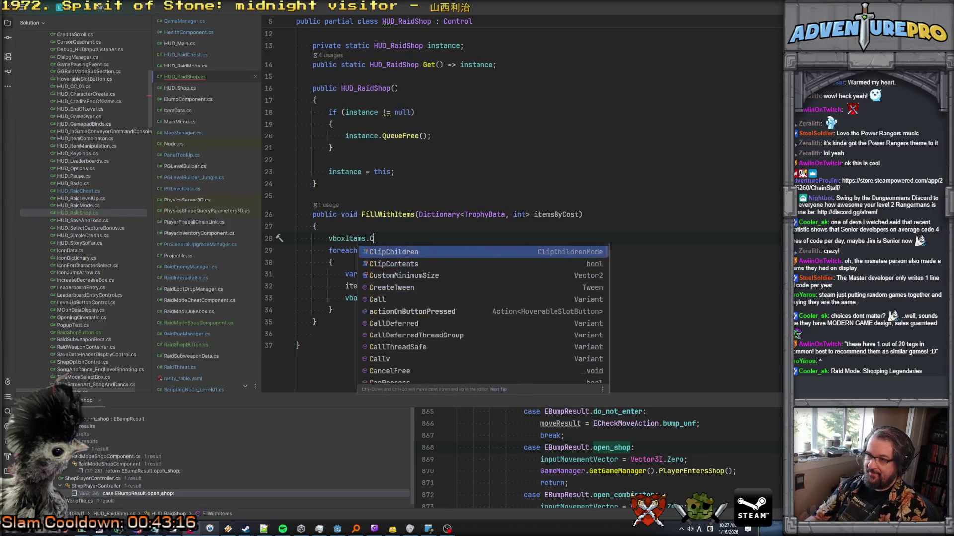
pyautogui.press('BackSpace')
pyautogui.press('BackSpace')
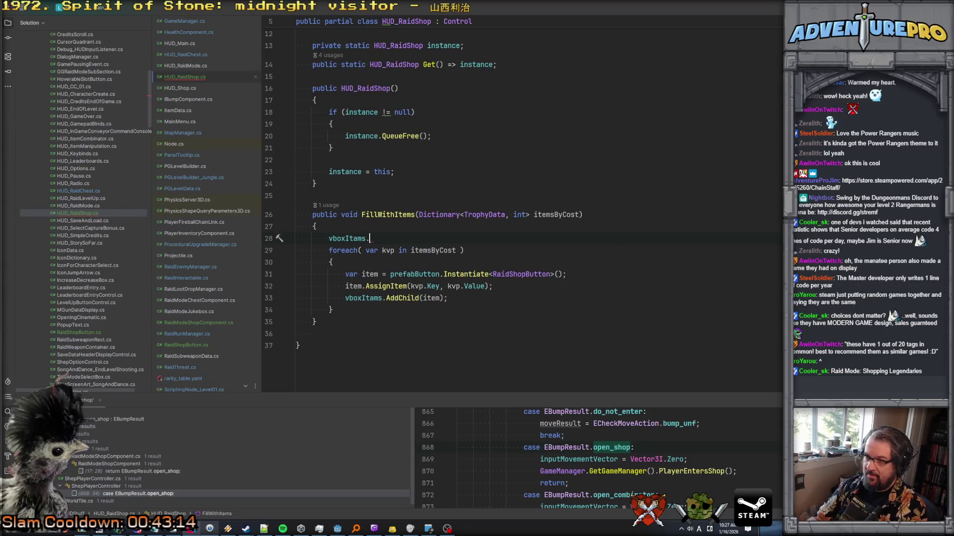
pyautogui.write('Ch')
pyautogui.press('Escape')
pyautogui.press('BackSpace')
pyautogui.press('BackSpace')
pyautogui.press('BackSpace')
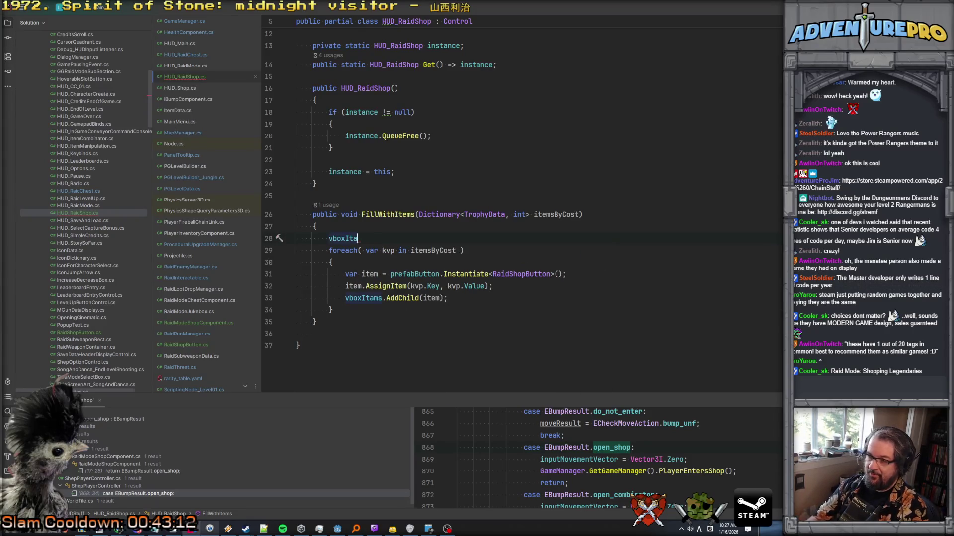
# Write a 'foreach( var c' loop over vboxItams.GetChildren() at the top of FillWithItems
pyautogui.write('foreach( var c')
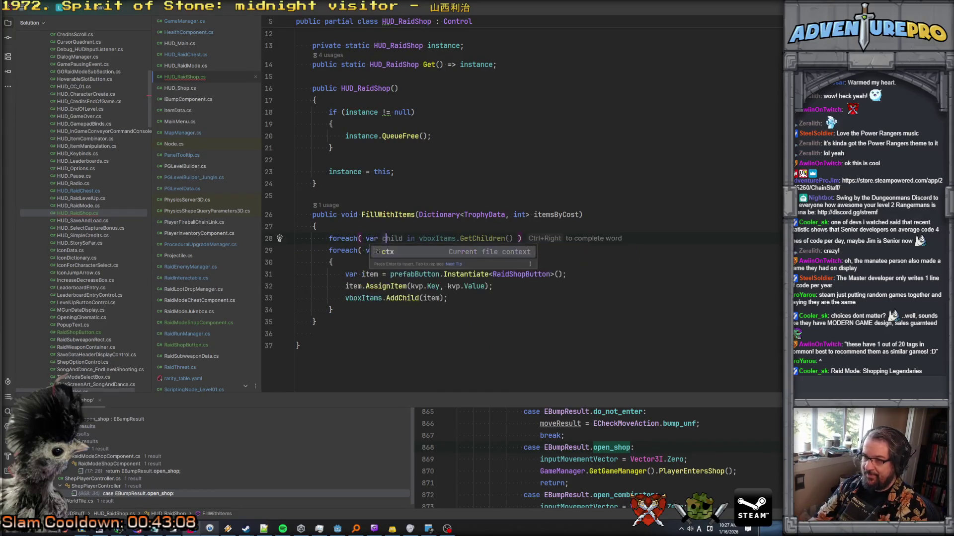
pyautogui.press('Tab')
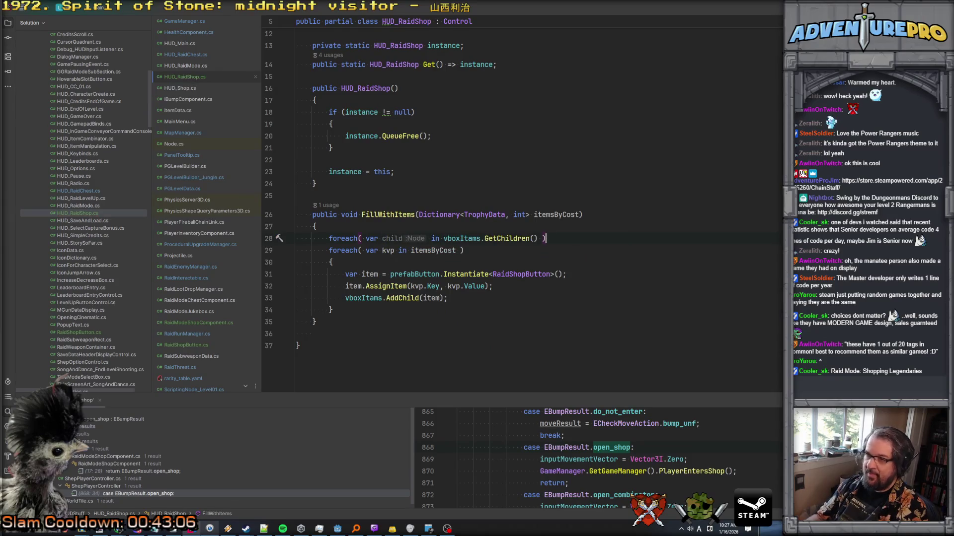
pyautogui.scroll(4, 363, 218)
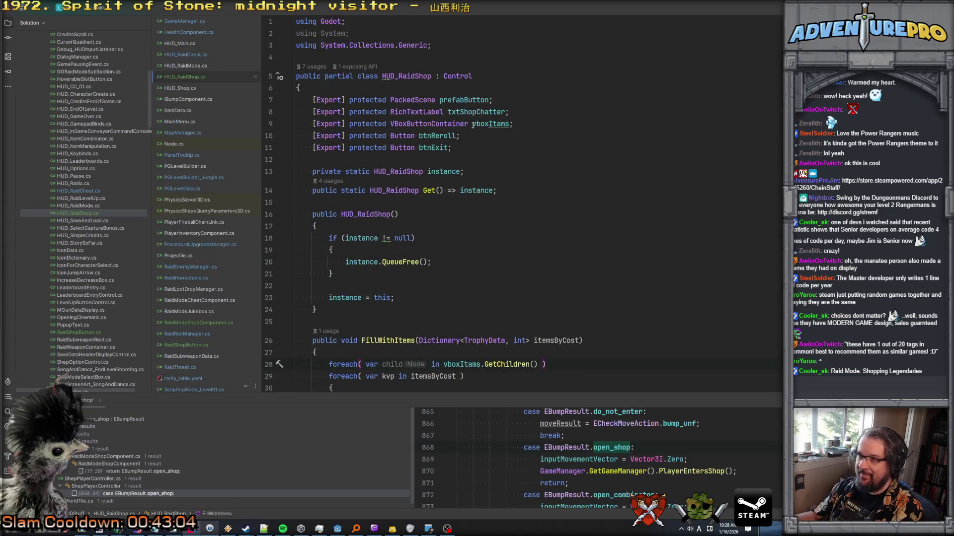
pyautogui.keyDown('ctrl'); pyautogui.click(435, 125); pyautogui.keyUp('ctrl')
# After reading VBoxButtonContainer, replace the foreach line with vboxItams.Reset(); in FillWithItems
pyautogui.scroll(-10, 431, 227)
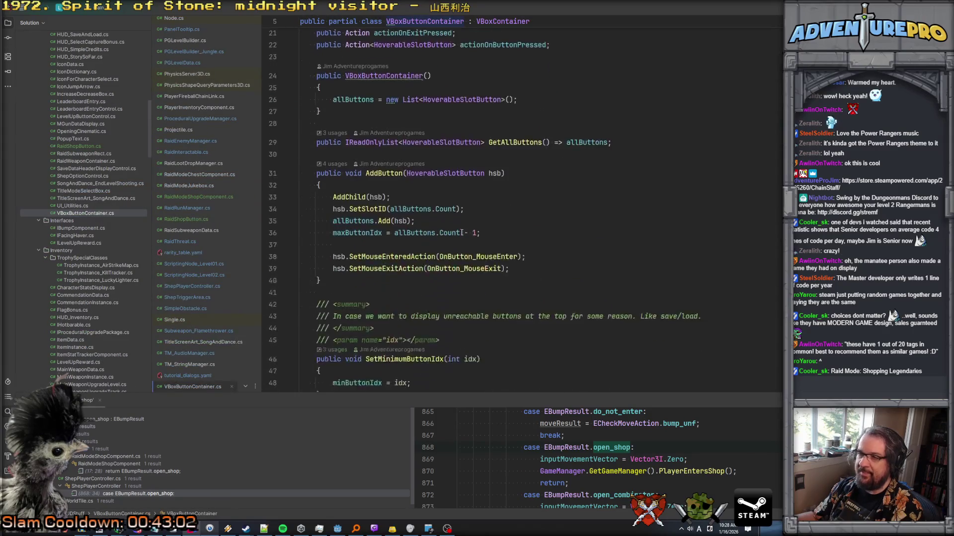
pyautogui.scroll(-15, 431, 227)
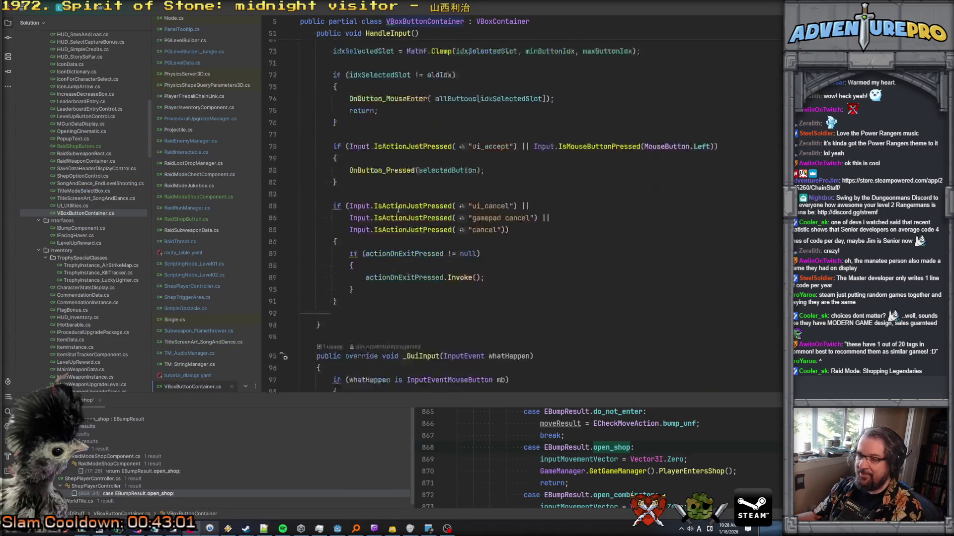
pyautogui.scroll(-10, 397, 209)
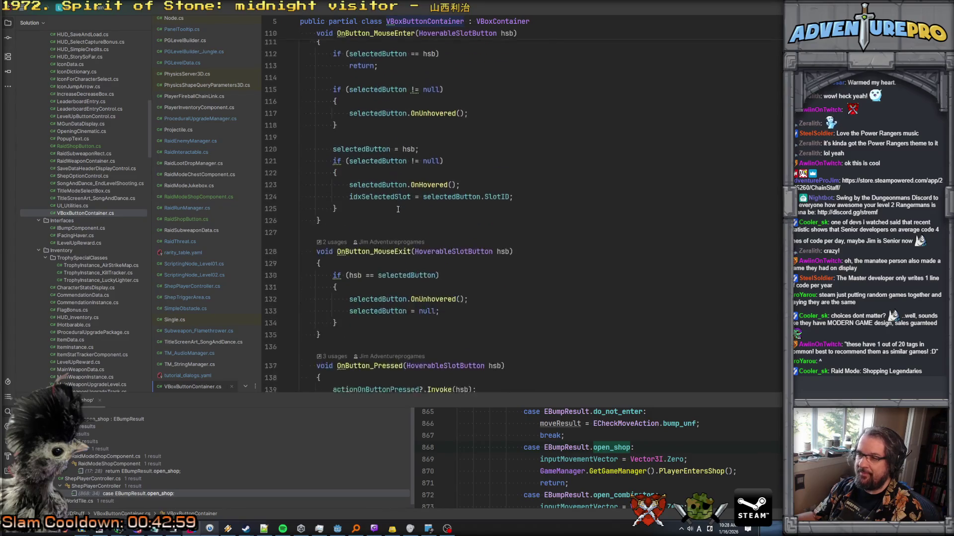
pyautogui.scroll(-5, 398, 209)
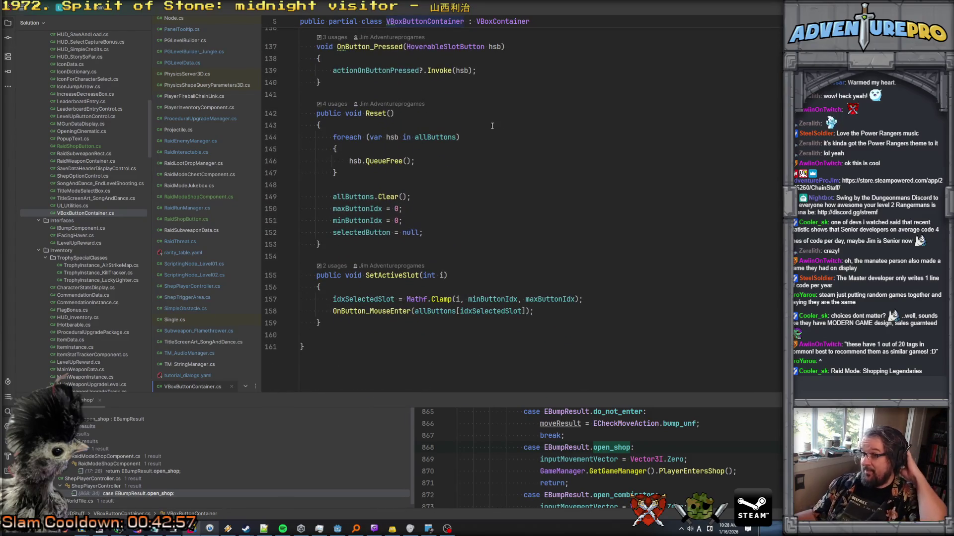
pyautogui.hotkey('ctrl', '-')
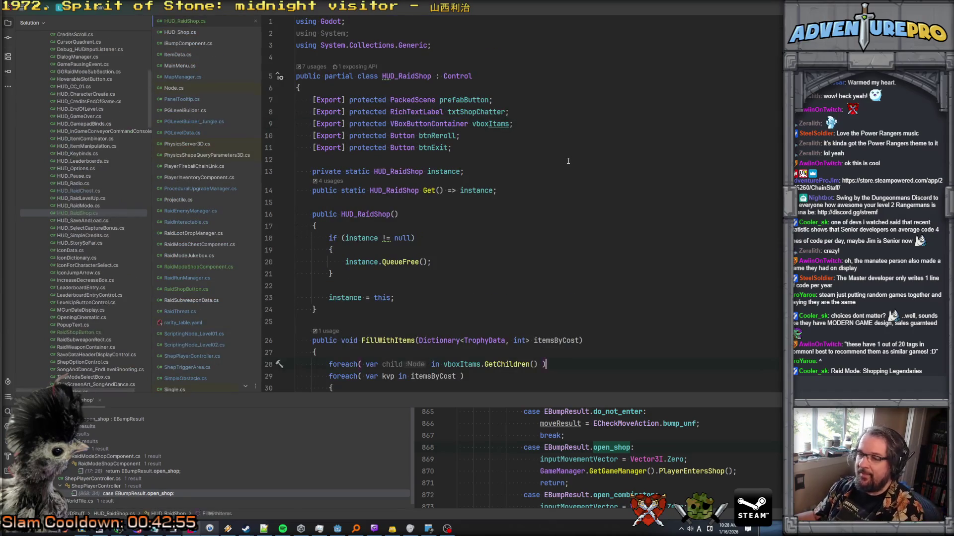
pyautogui.moveTo(328, 221); pyautogui.dragTo(595, 220)
pyautogui.press('BackSpace')
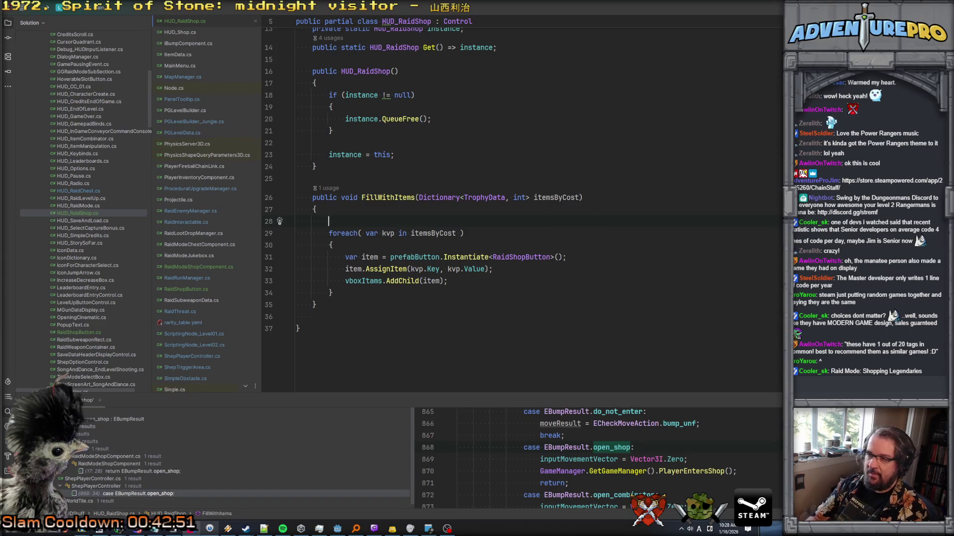
pyautogui.write('vboxItams.Re')
pyautogui.press('Return')
pyautogui.write(';')
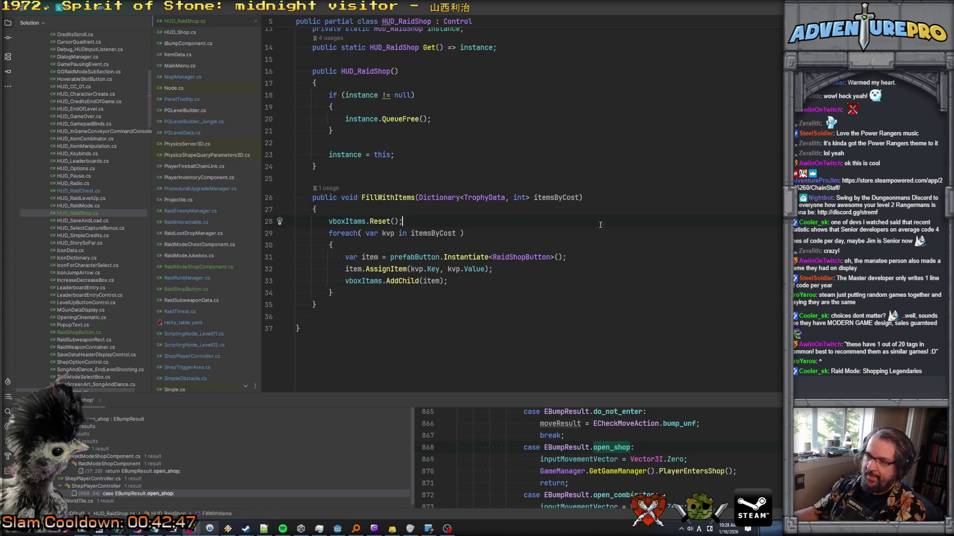
# Inspect the AddChild definition and the vboxItams field's VBoxButtonContainer type
pyautogui.keyDown('ctrl'); pyautogui.click(404, 281); pyautogui.keyUp('ctrl')
pyautogui.hotkey('ctrl', '-')
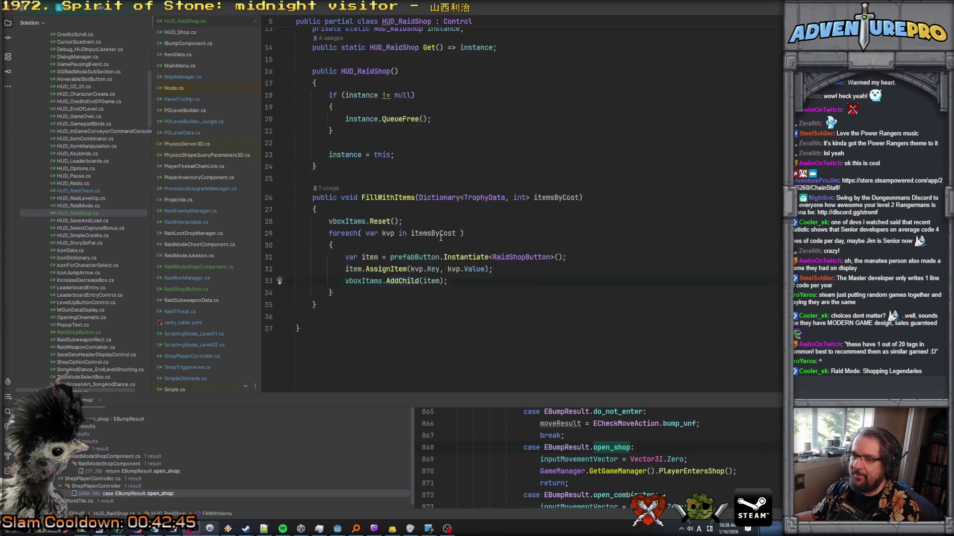
pyautogui.keyDown('ctrl'); pyautogui.click(343, 222); pyautogui.keyUp('ctrl')
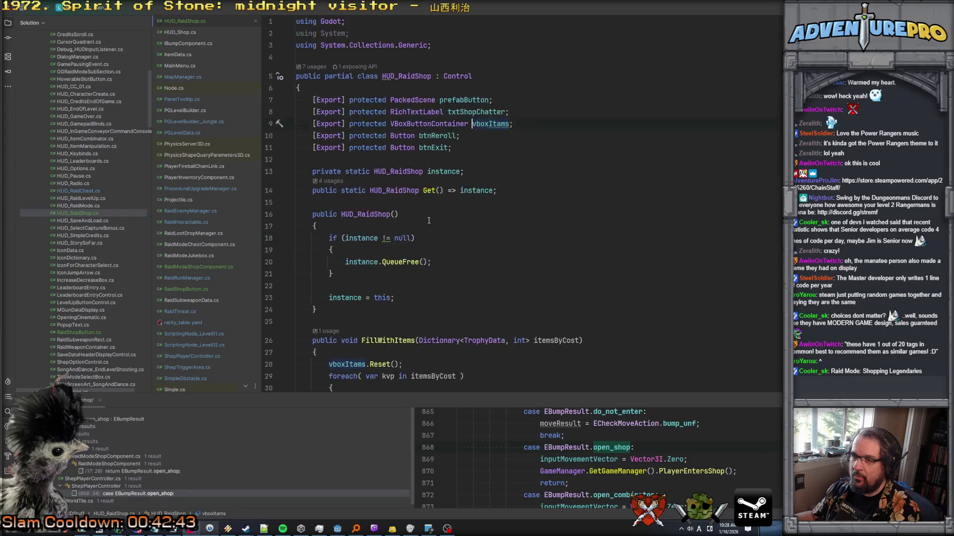
pyautogui.keyDown('ctrl'); pyautogui.click(416, 125); pyautogui.keyUp('ctrl')
# Replace the AddChild call on line 33 with vboxItams.AddButton in FillWithItems
pyautogui.scroll(-8, 445, 237)
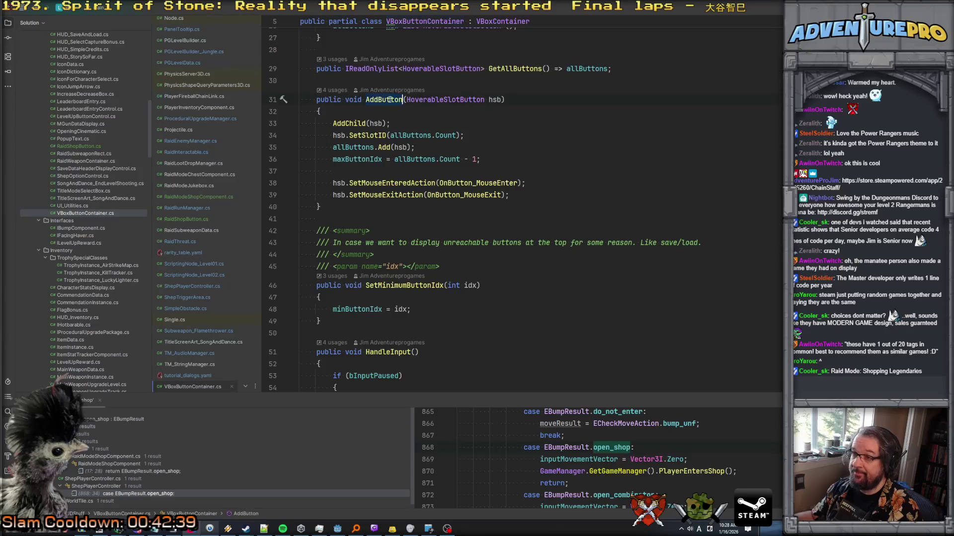
pyautogui.hotkey('ctrl', 'alt', 'Left')
pyautogui.hotkey('ctrl', 'alt', 'Left')
pyautogui.hotkey('ctrl', 'alt', 'Left')
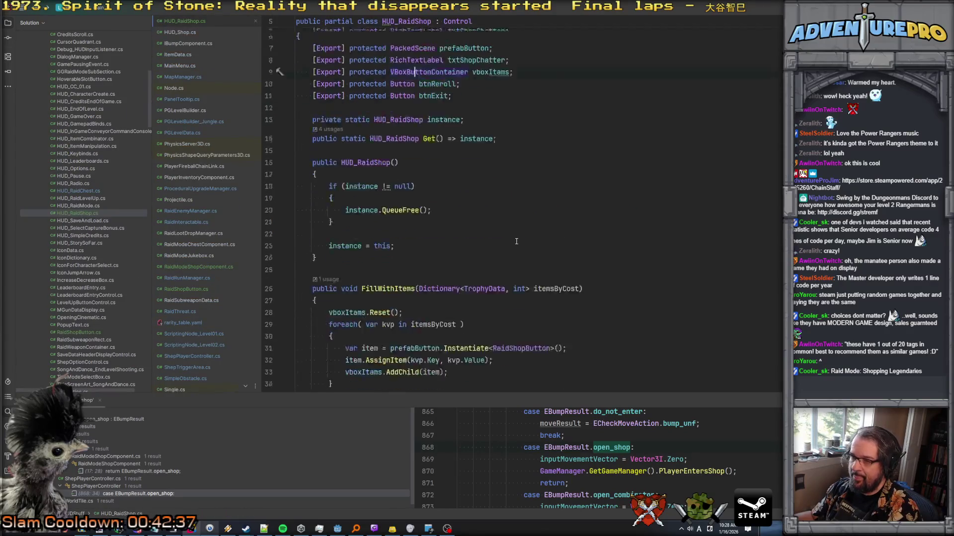
pyautogui.doubleClick(408, 278)
pyautogui.write('AddButton')
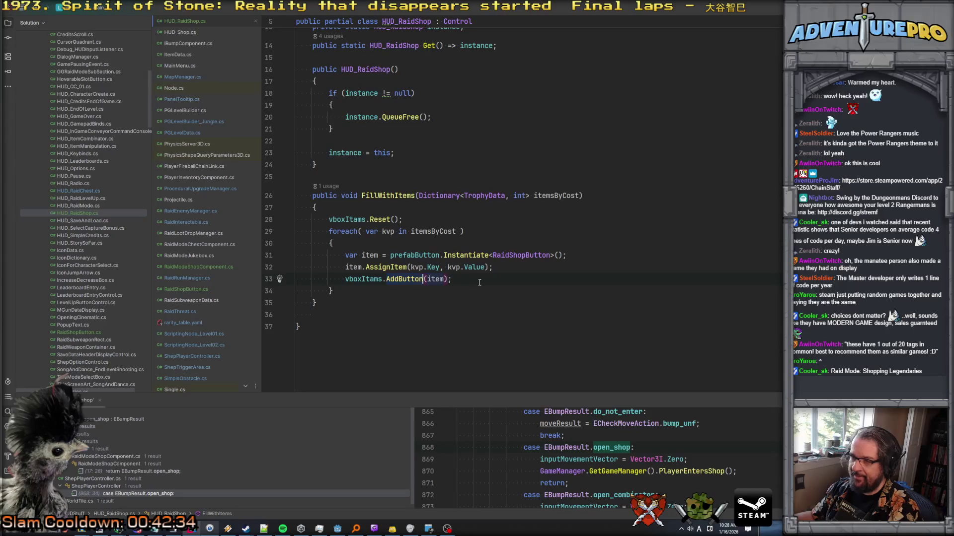
# Review the AddButton method, its allButtons list and mouse-exit handler in VBoxButtonContainer
pyautogui.keyDown('ctrl'); pyautogui.click(408, 279); pyautogui.keyUp('ctrl')
pyautogui.click(423, 183)
pyautogui.click(478, 243)
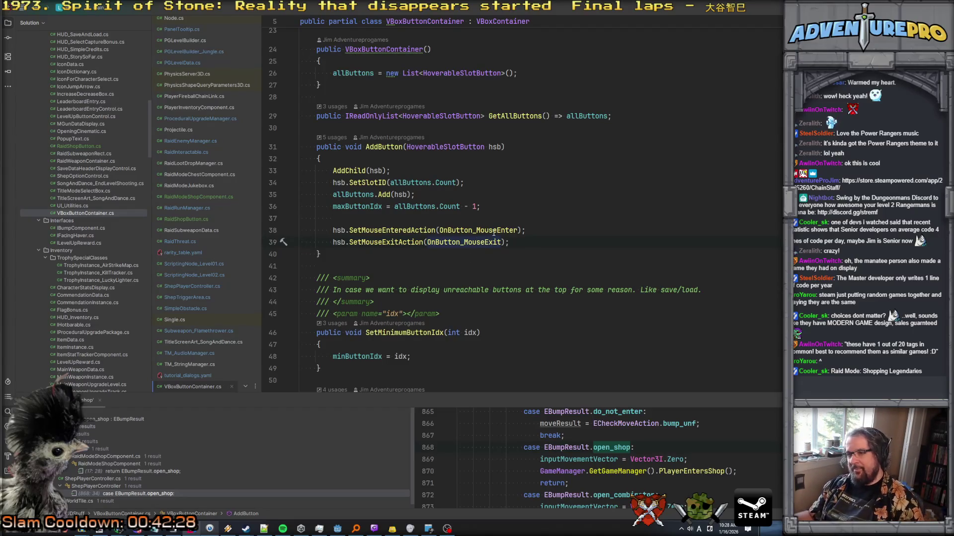
pyautogui.scroll(6, 480, 261)
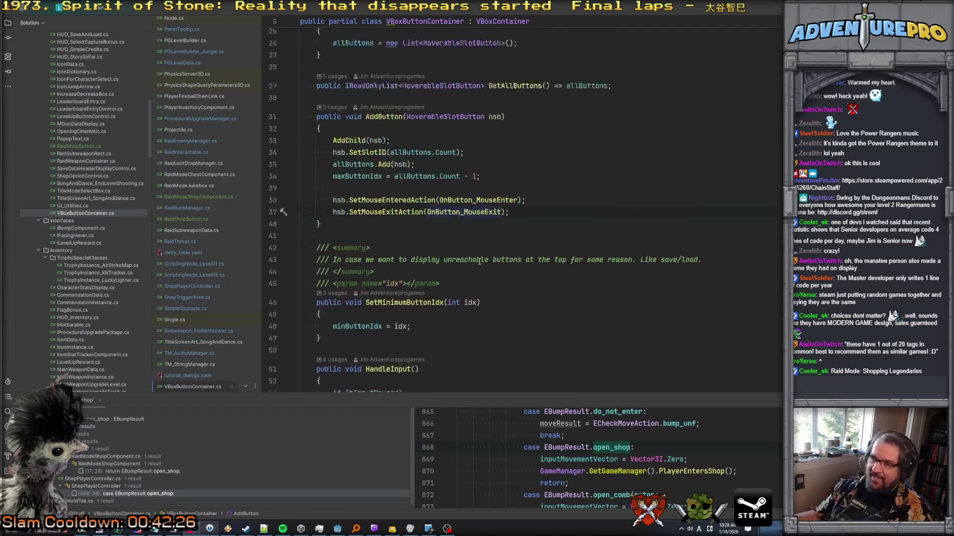
pyautogui.scroll(-5, 479, 261)
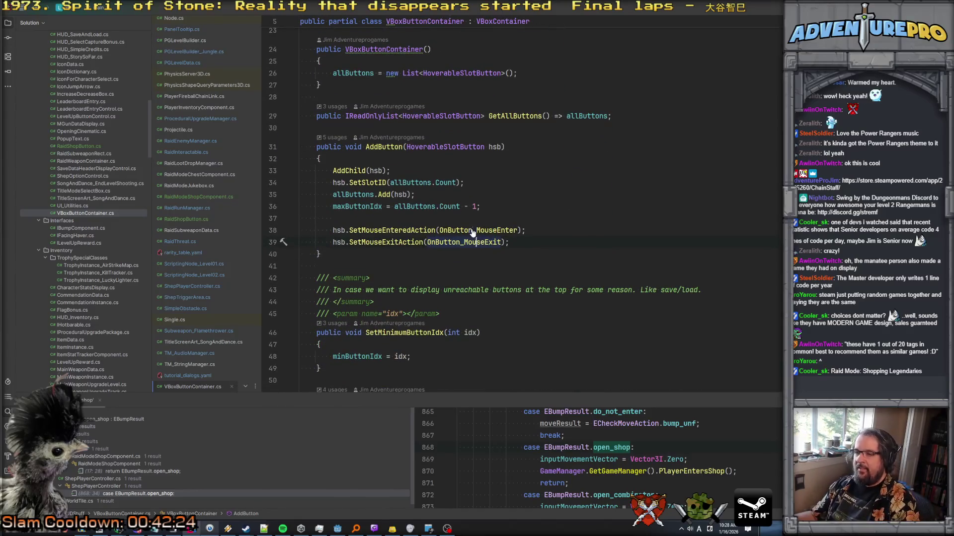
pyautogui.scroll(-15, 471, 229)
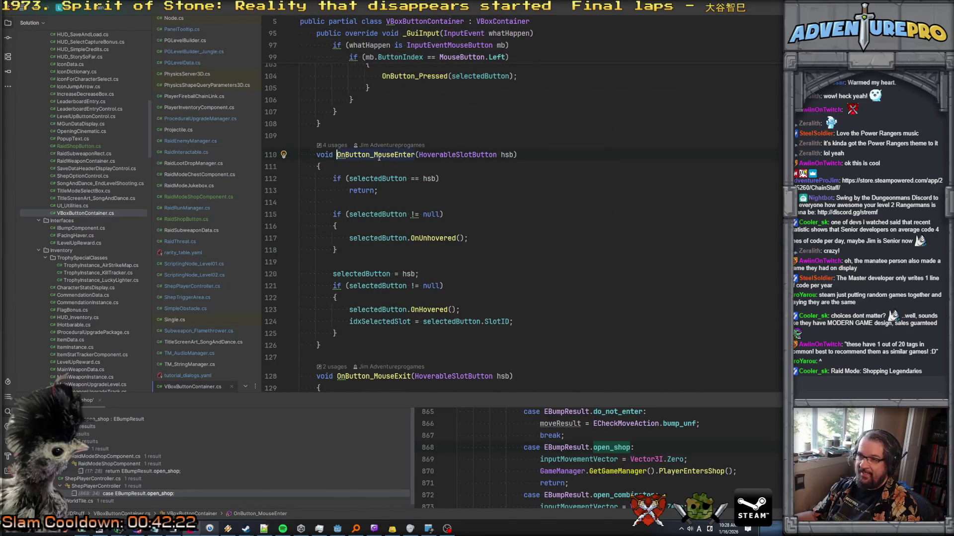
pyautogui.scroll(-2, 427, 230)
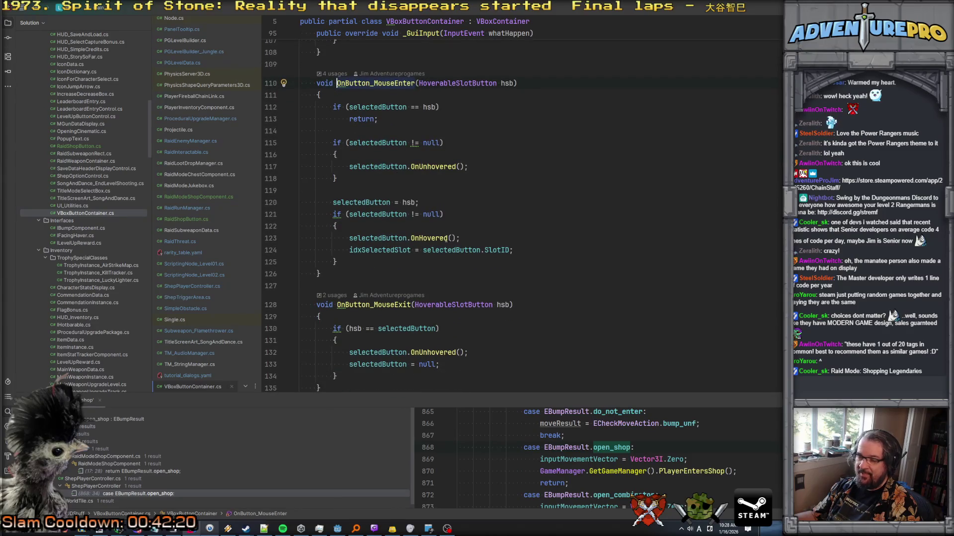
pyautogui.scroll(-1, 475, 232)
# Return to the AddButton call in HUD_RaidShop.cs and switch to the Godot editor
pyautogui.hotkey('ctrl', '-')
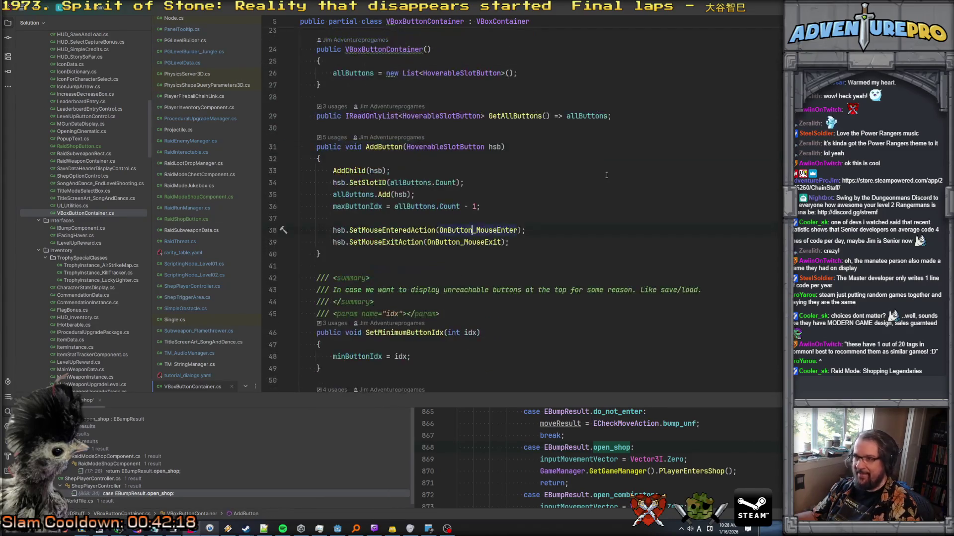
pyautogui.hotkey('ctrl', '-')
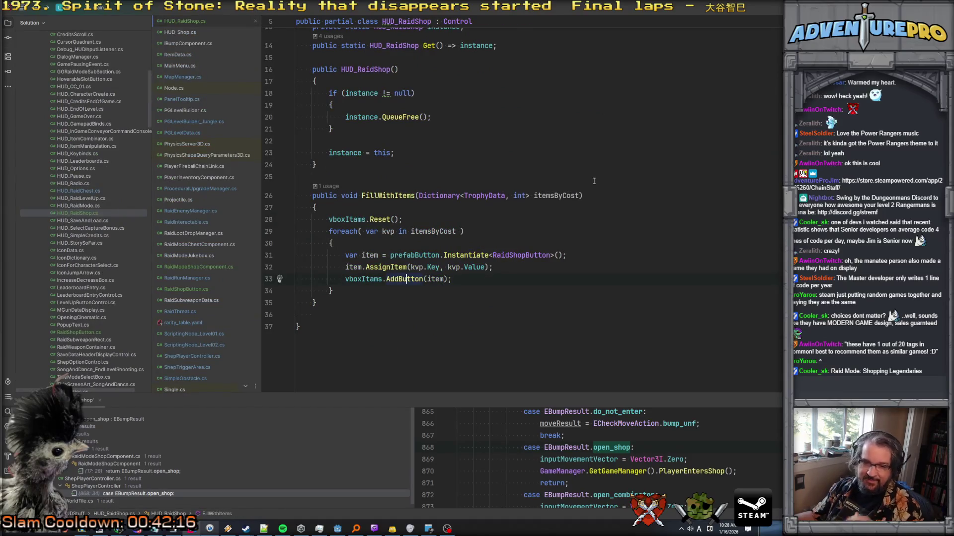
pyautogui.scroll(4, 594, 181)
pyautogui.scroll(-4, 594, 181)
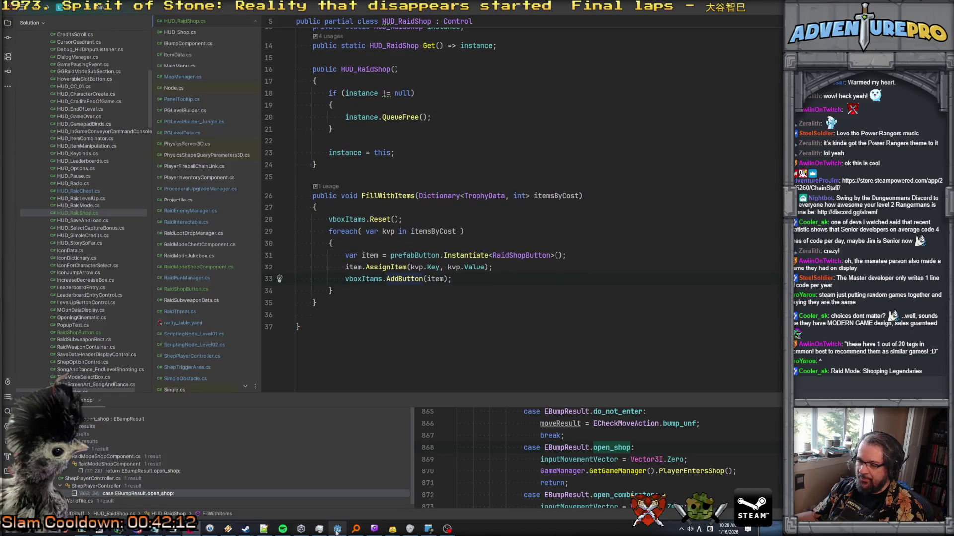
pyautogui.click(338, 529)
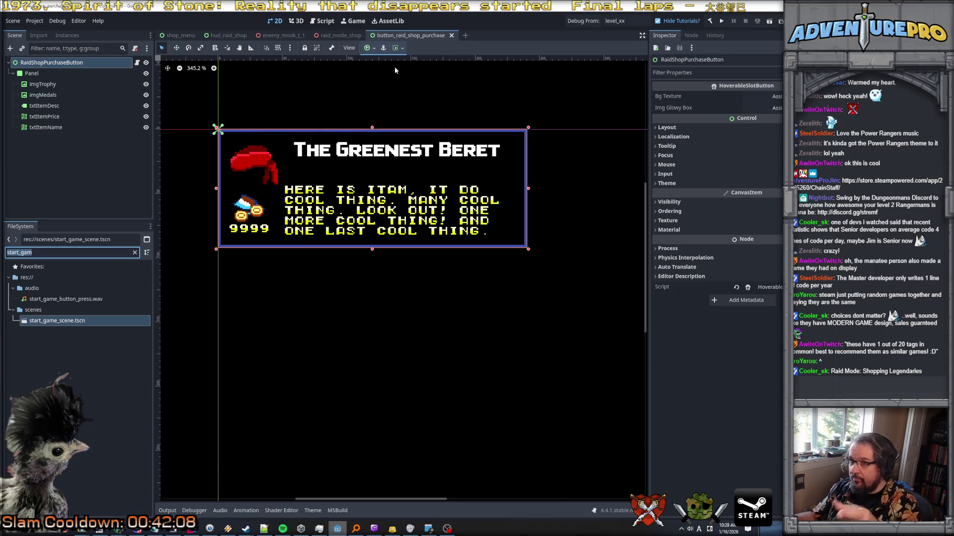
# Open the hud_raid_shop scene, cancel the node deletion, and select the HUD_RaidShop root
pyautogui.click(347, 35)
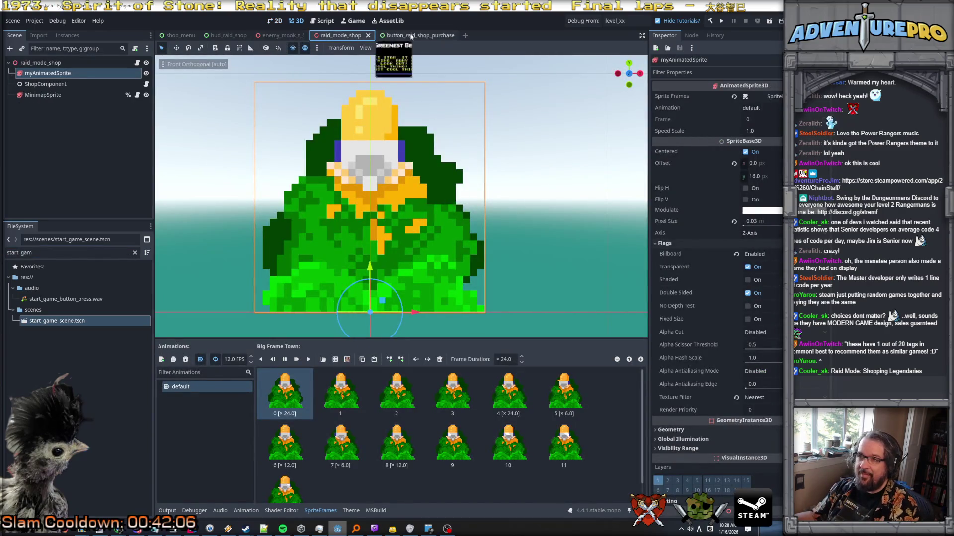
pyautogui.click(227, 36)
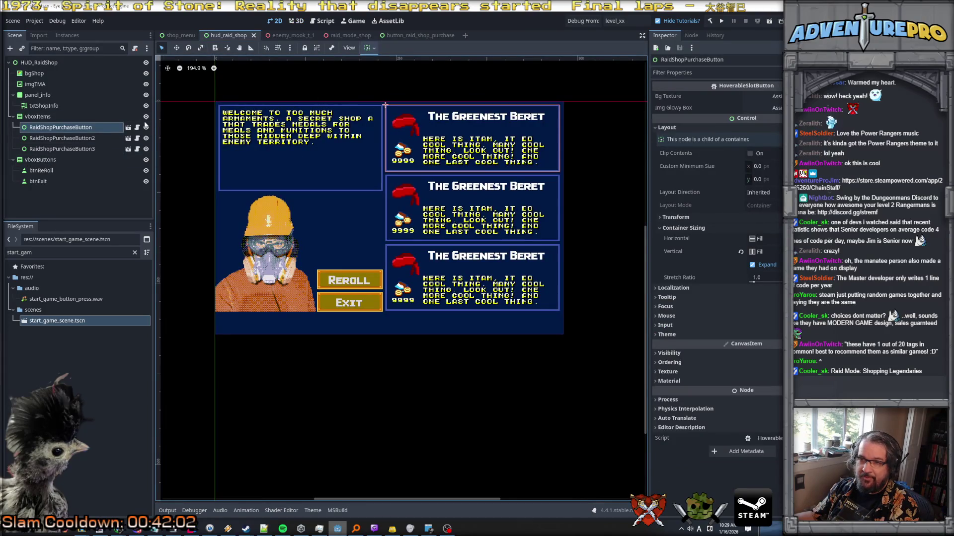
pyautogui.click(56, 128)
pyautogui.press('Delete')
pyautogui.press('Escape')
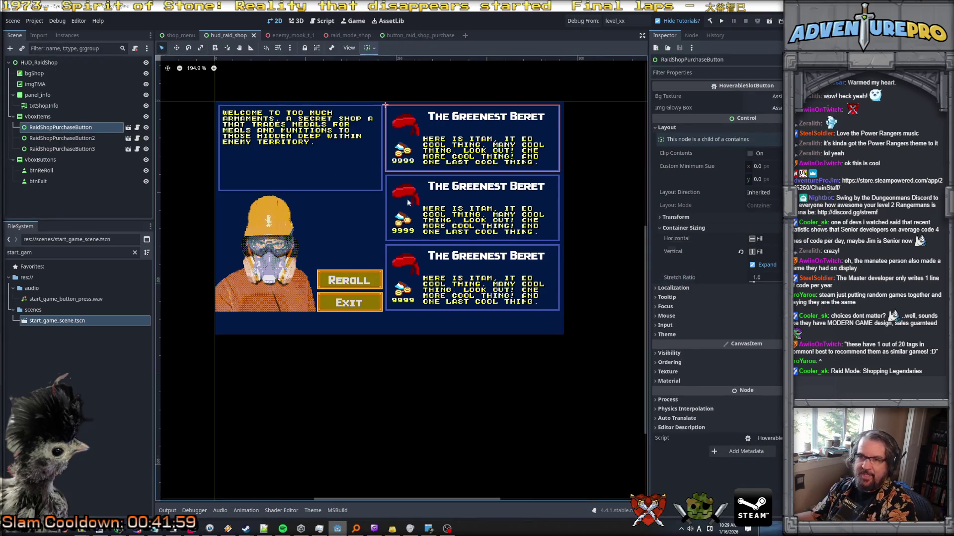
pyautogui.click(45, 63)
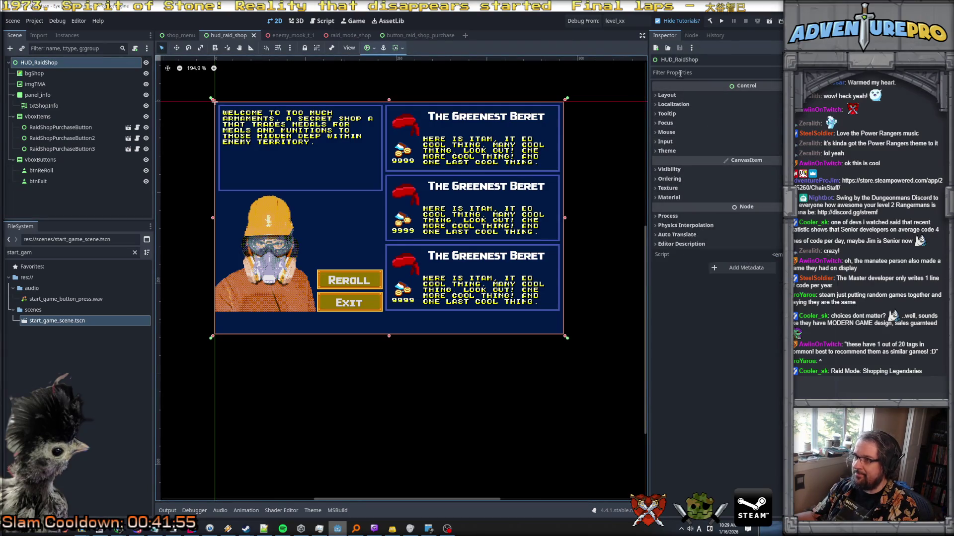
# Filter the FileSystem panel by 'hud_raid' and pick HUD_RaidShop.cs
pyautogui.doubleClick(38, 249)
pyautogui.write('hud_raid')
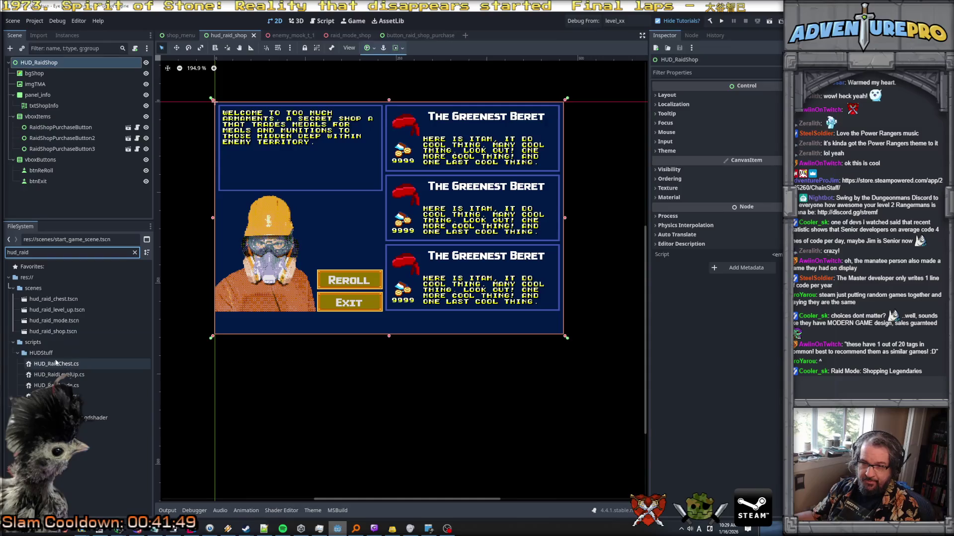
pyautogui.click(75, 397)
# Drag HUD_RaidShop.cs from FileSystem onto the HUD_RaidShop root node in the Scene tree
pyautogui.moveTo(74, 396)
pyautogui.mouseDown()
pyautogui.moveTo(69, 54)
pyautogui.moveTo(55, 64)
pyautogui.mouseUp()
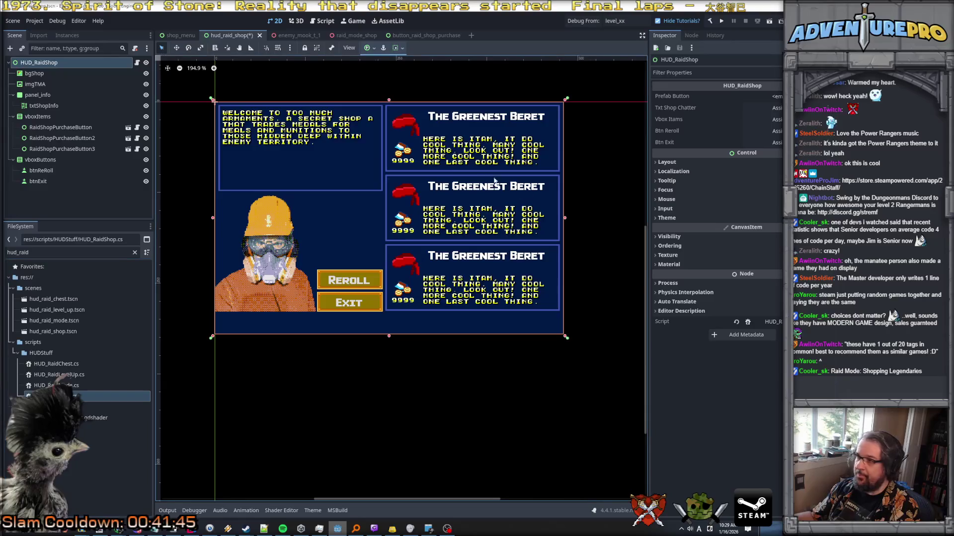
pyautogui.moveTo(127, 532)
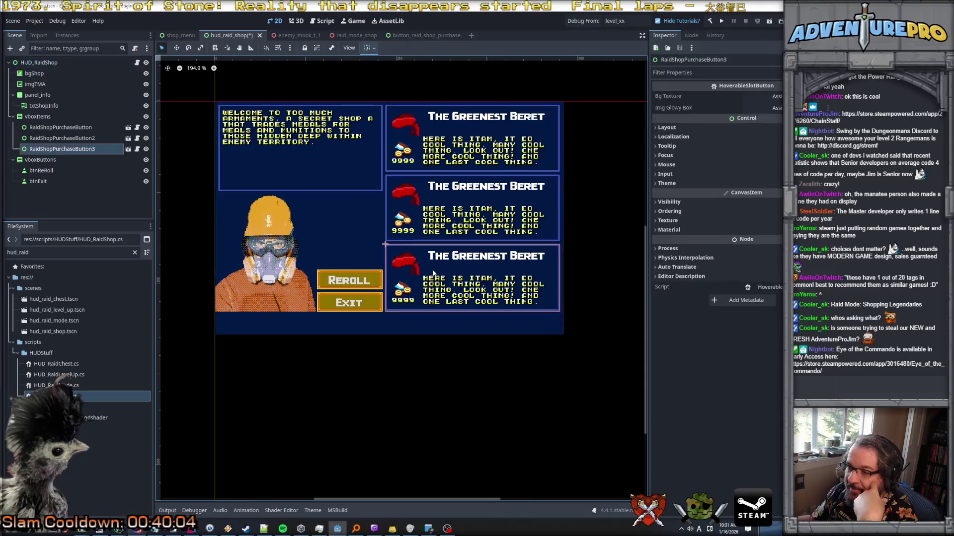
pyautogui.click(446, 226)
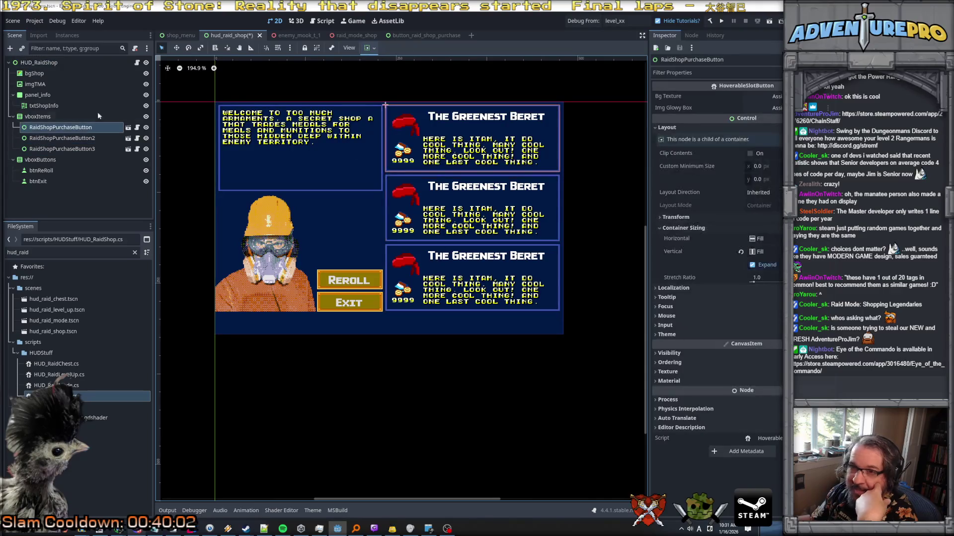
pyautogui.click(37, 116)
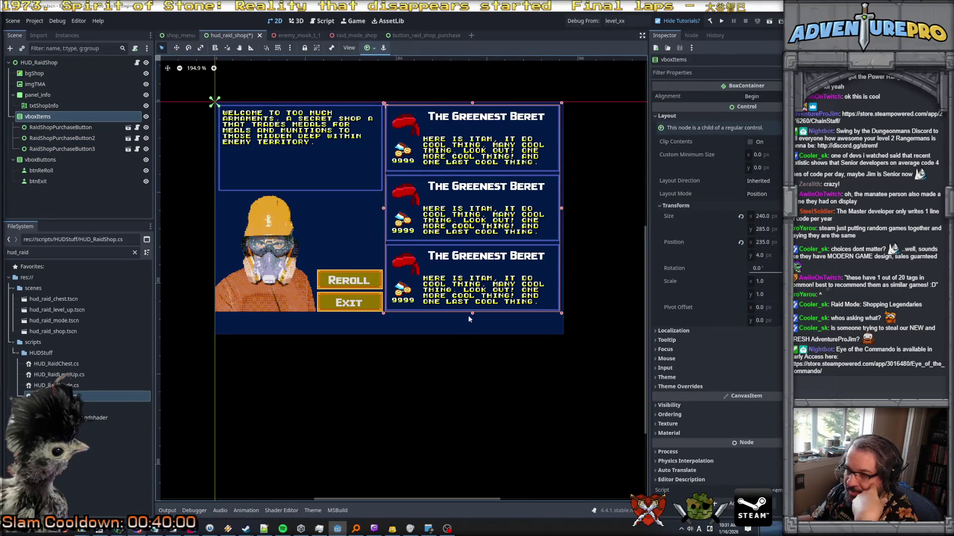
pyautogui.scroll(7, 471, 316)
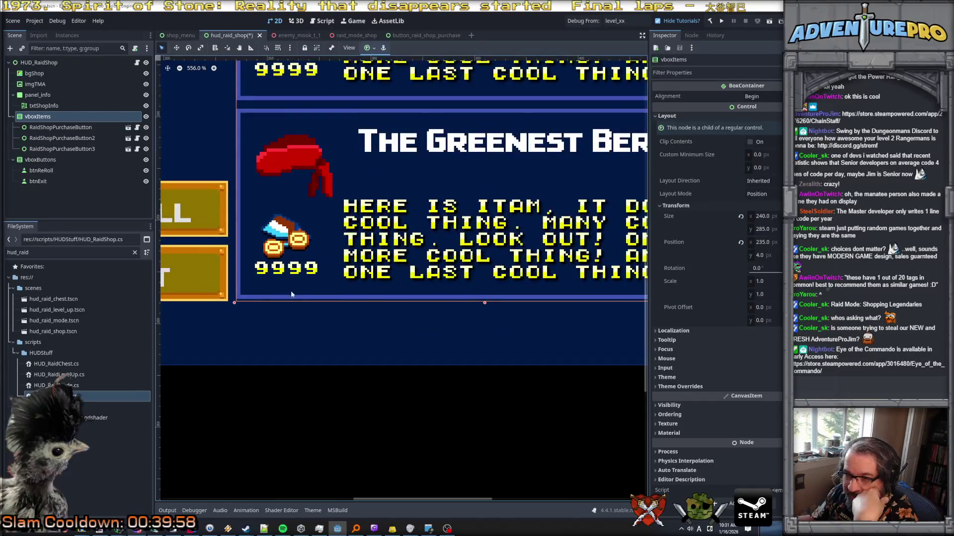
pyautogui.scroll(2, 242, 309)
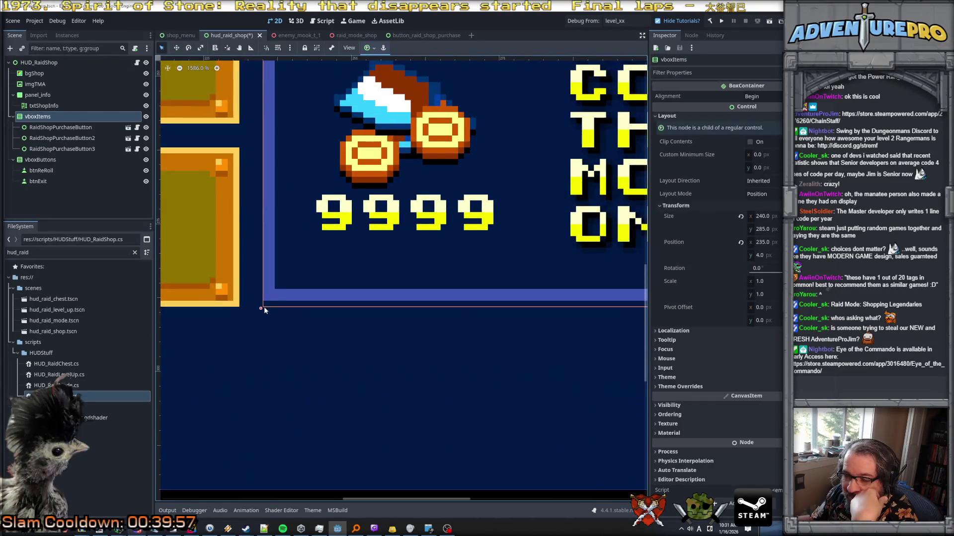
pyautogui.scroll(3, 264, 306)
pyautogui.scroll(-2, 277, 297)
pyautogui.scroll(6, 276, 297)
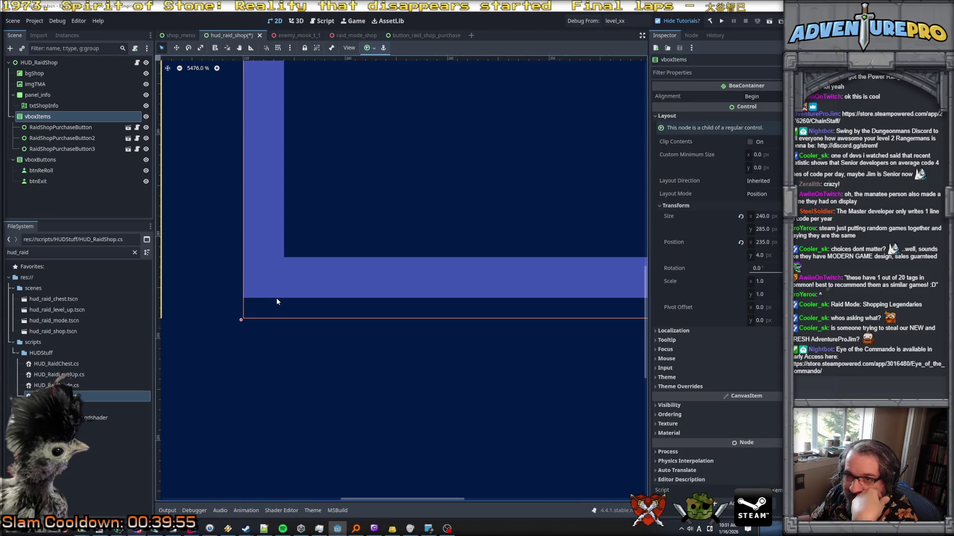
pyautogui.scroll(-6, 277, 297)
pyautogui.scroll(-10, 276, 297)
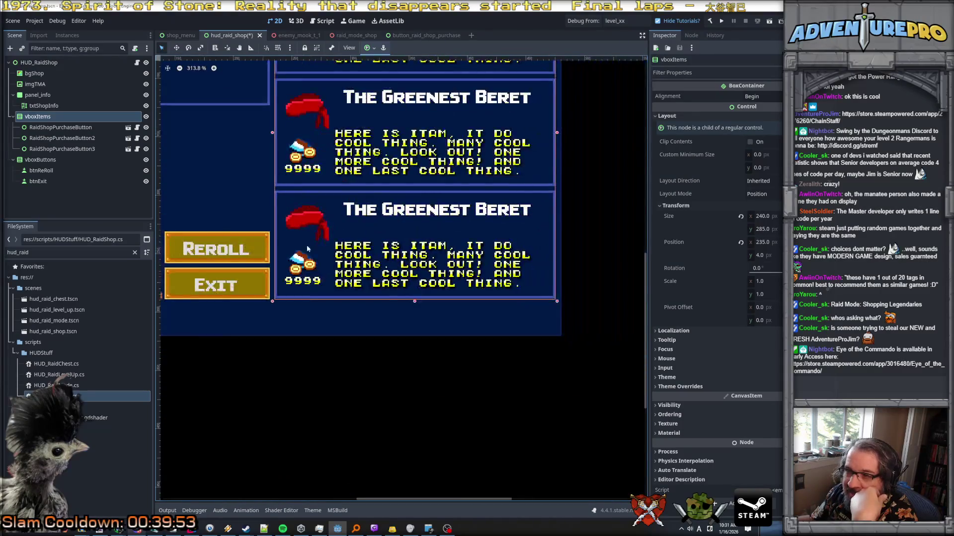
pyautogui.scroll(3, 303, 225)
pyautogui.scroll(-3, 304, 230)
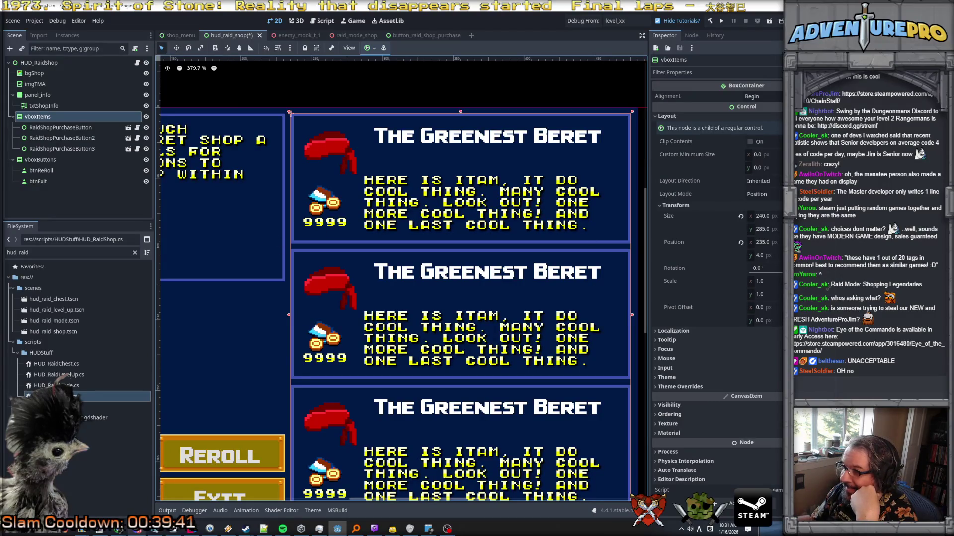
pyautogui.click(781, 256)
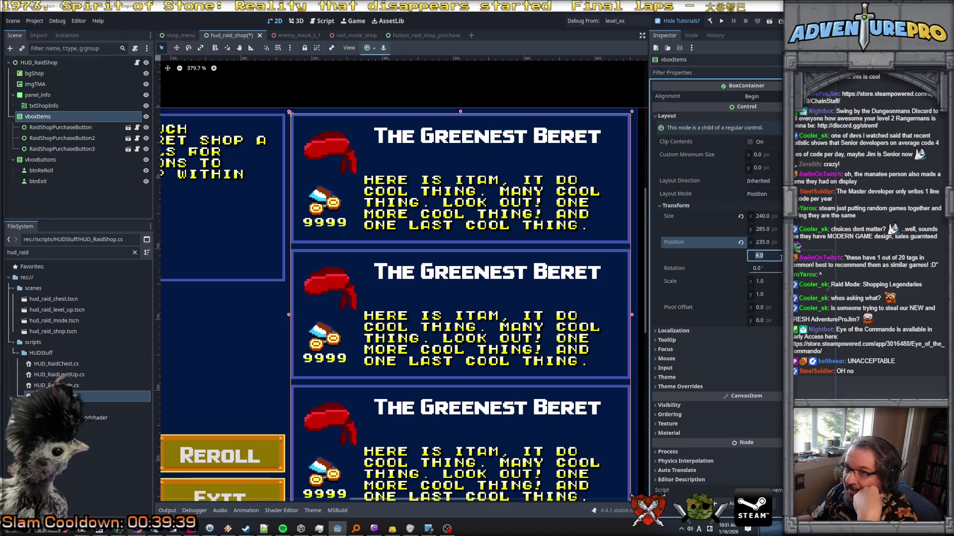
pyautogui.hotkey('shift', 'Tab')
pyautogui.hotkey('shift', 'Tab')
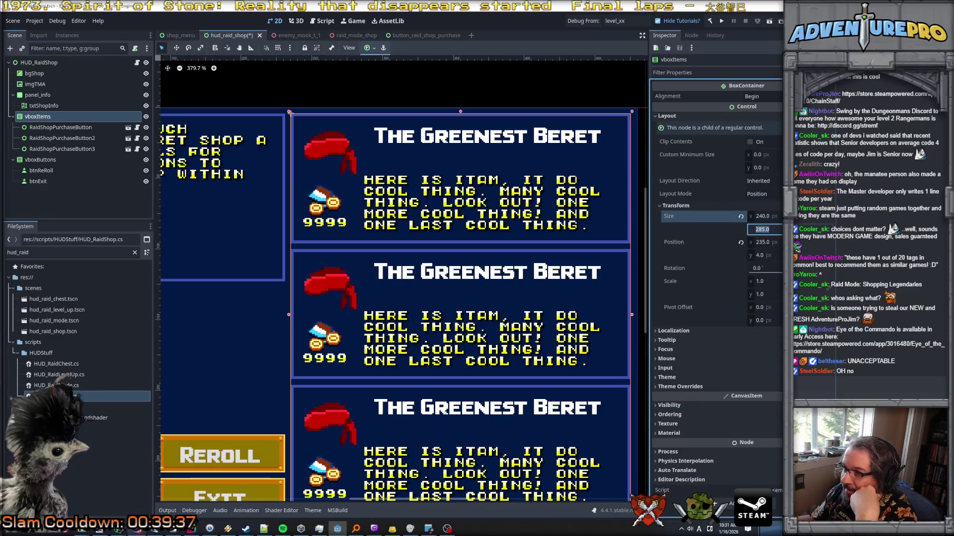
pyautogui.scroll(4, 278, 279)
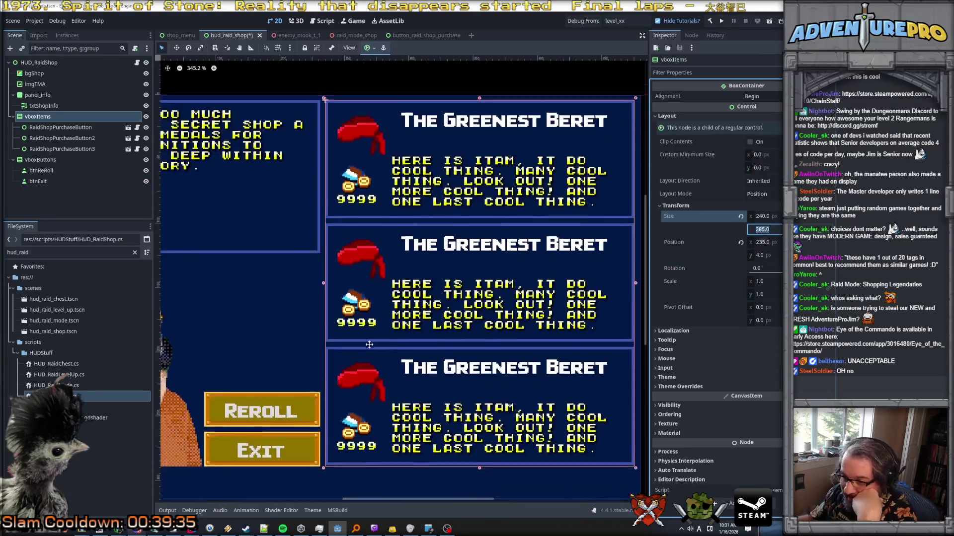
pyautogui.click(342, 261)
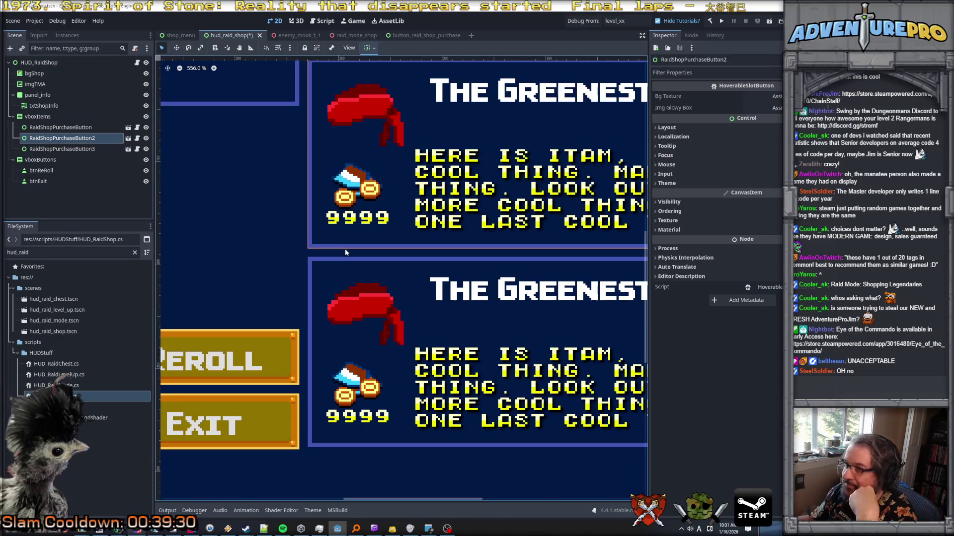
pyautogui.scroll(-2, 345, 248)
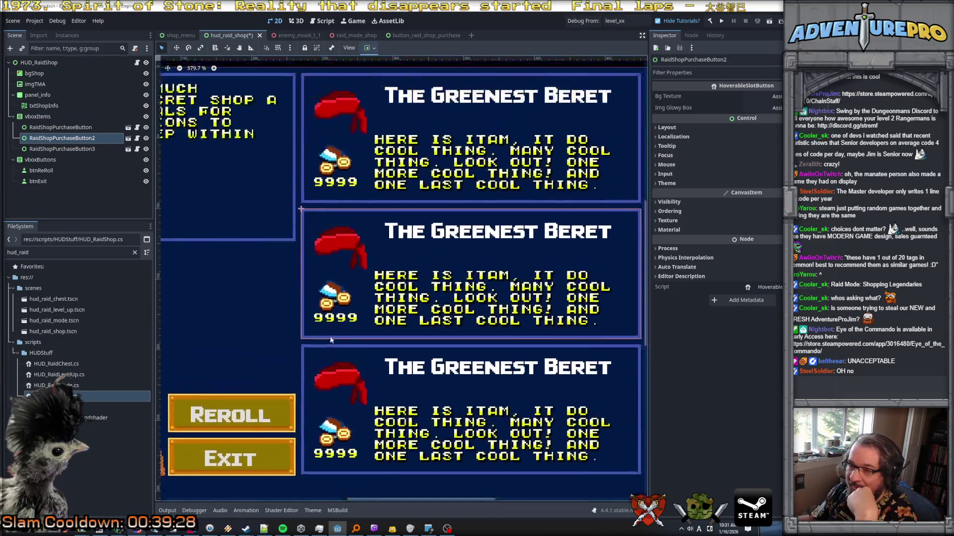
pyautogui.click(315, 199)
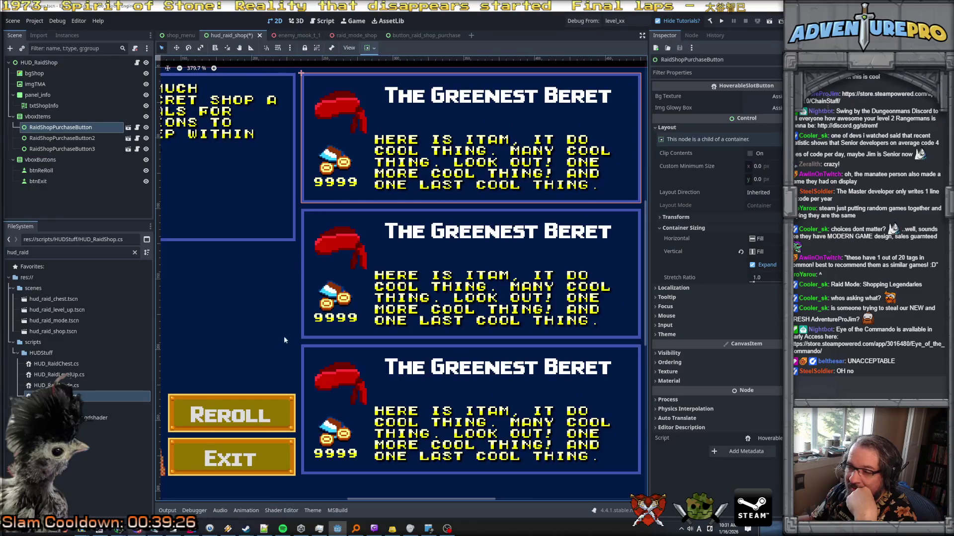
pyautogui.scroll(-1, 277, 362)
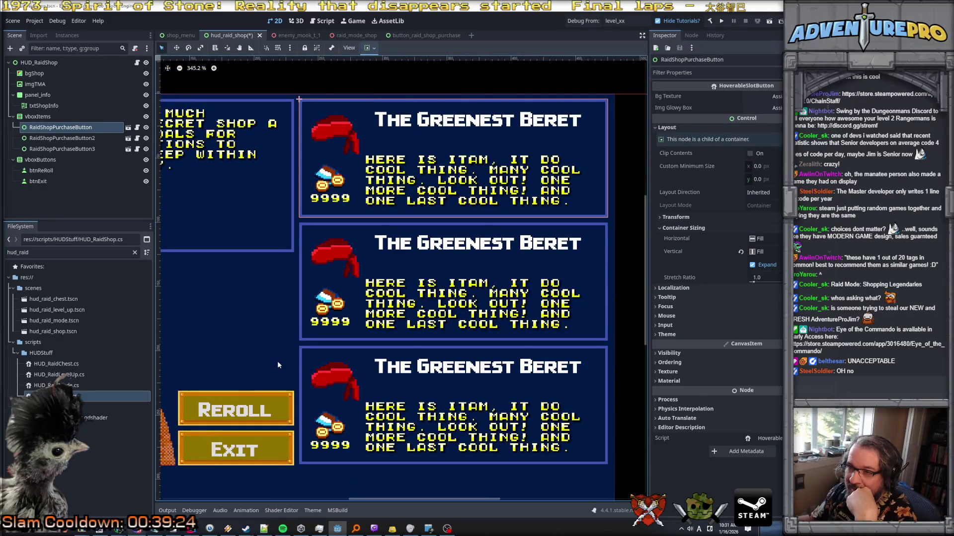
pyautogui.click(314, 455)
pyautogui.scroll(6, 315, 463)
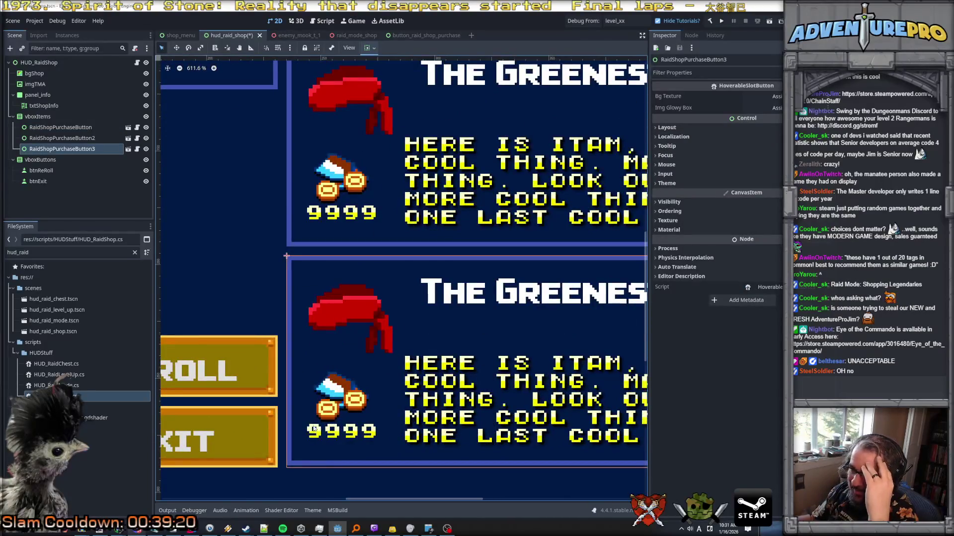
pyautogui.click(300, 250)
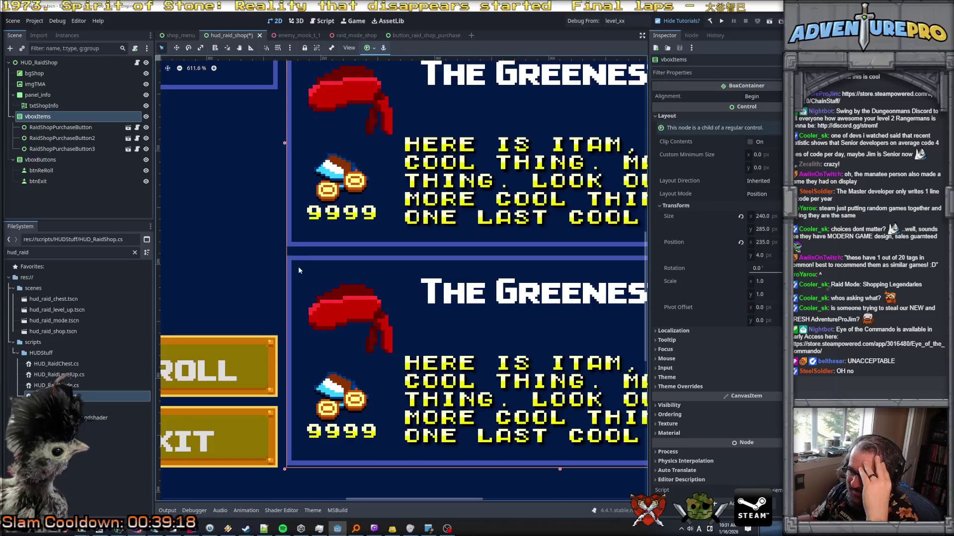
pyautogui.scroll(4, 298, 263)
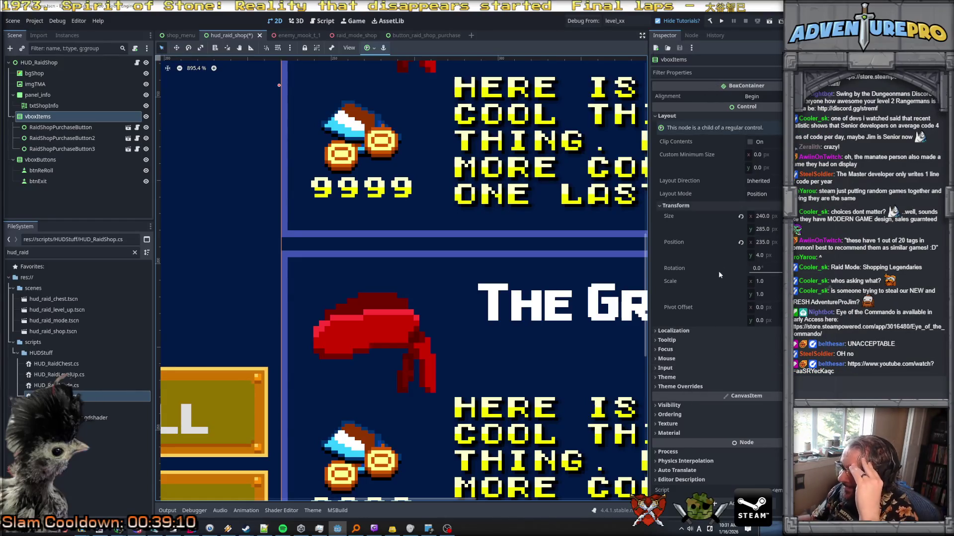
pyautogui.click(764, 194)
pyautogui.click(769, 187)
pyautogui.click(767, 182)
pyautogui.click(760, 194)
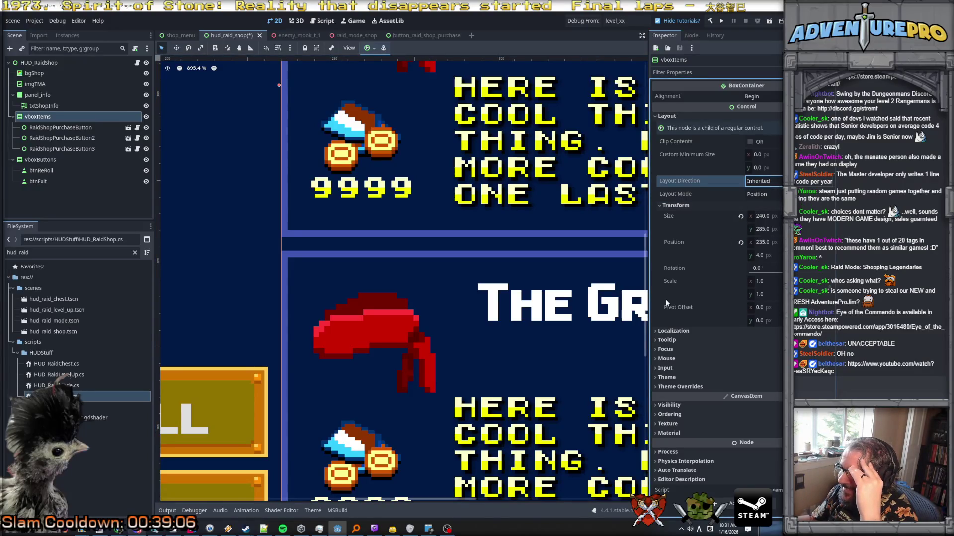
pyautogui.click(764, 229)
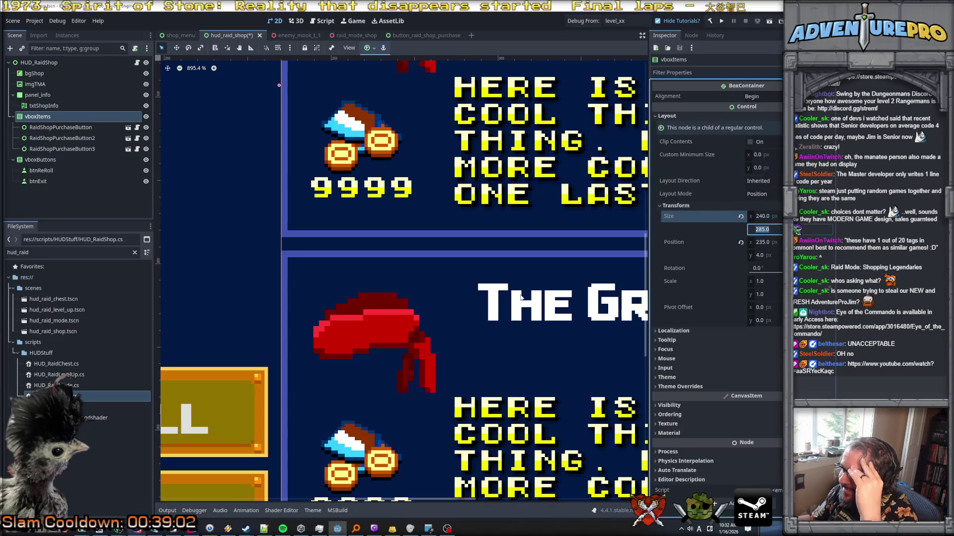
pyautogui.scroll(-5, 521, 297)
pyautogui.scroll(-2, 425, 347)
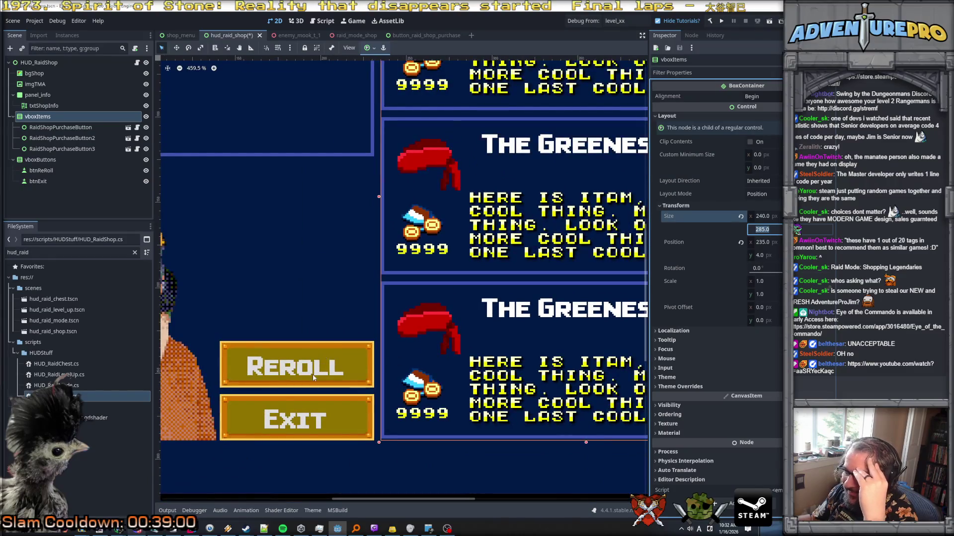
pyautogui.hscroll(-3, 305, 437)
pyautogui.click(287, 430)
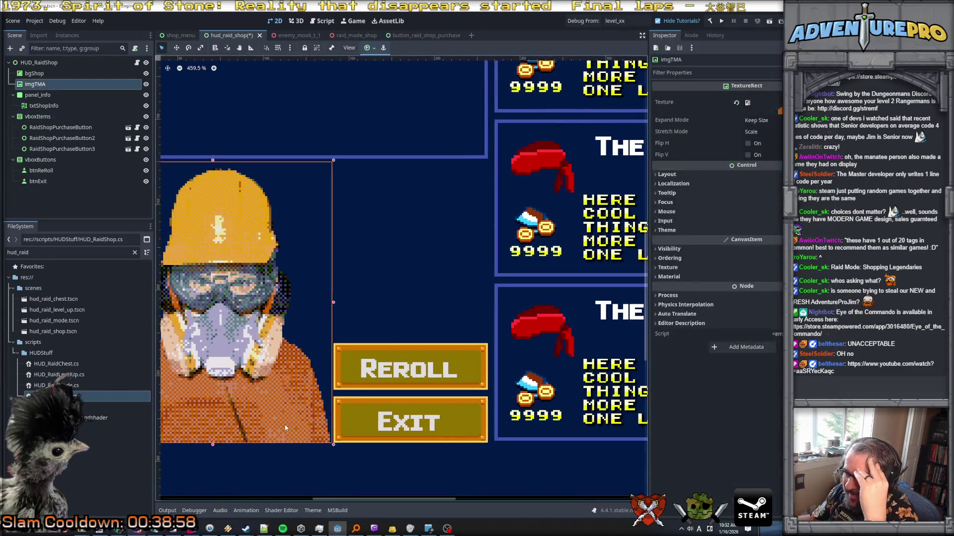
# Nudge the imgTMA portrait up 2 pixels so its bottom is level with the Exit button
pyautogui.moveTo(287, 427); pyautogui.dragTo(286, 423)
pyautogui.scroll(-2, 283, 455)
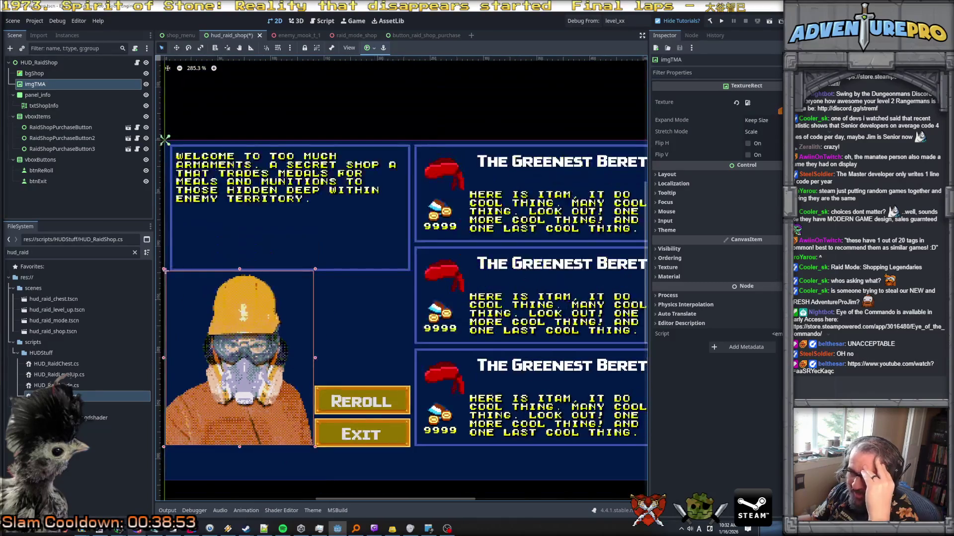
pyautogui.moveTo(271, 394); pyautogui.dragTo(270, 395)
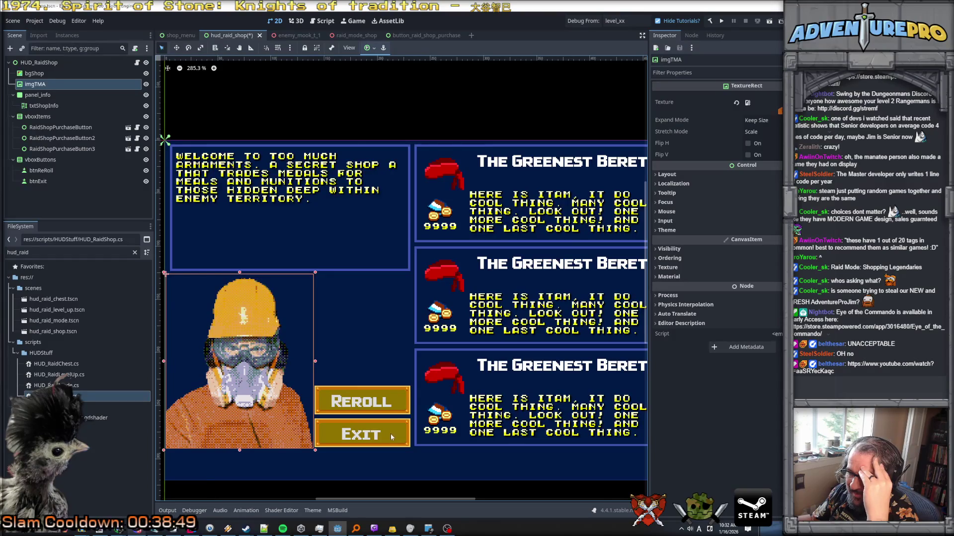
pyautogui.scroll(2, 393, 437)
pyautogui.scroll(2, 295, 432)
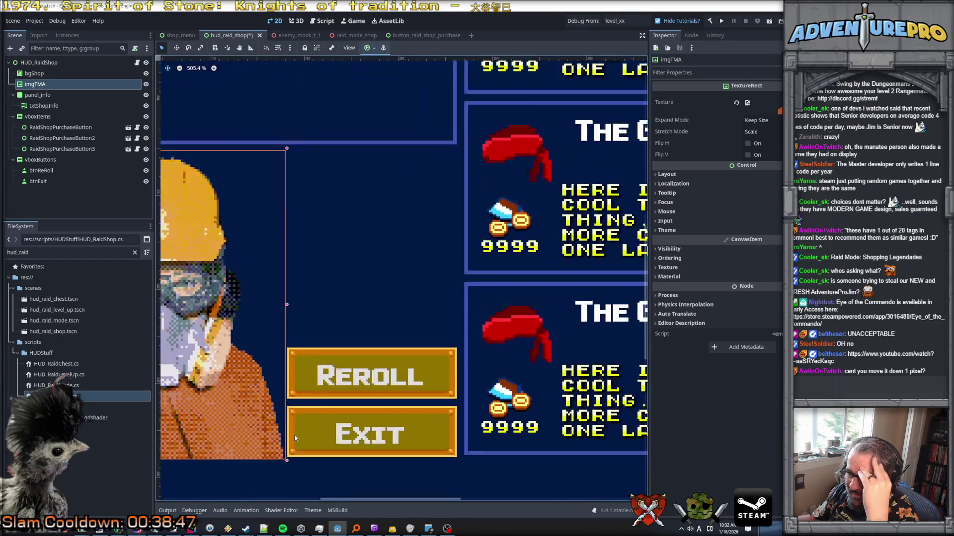
pyautogui.moveTo(272, 443); pyautogui.dragTo(272, 440)
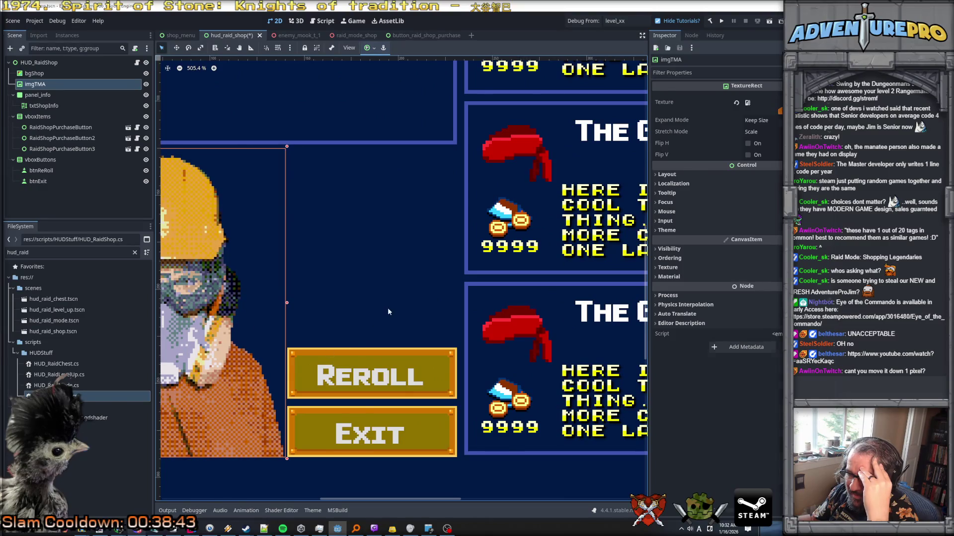
pyautogui.scroll(-5, 303, 302)
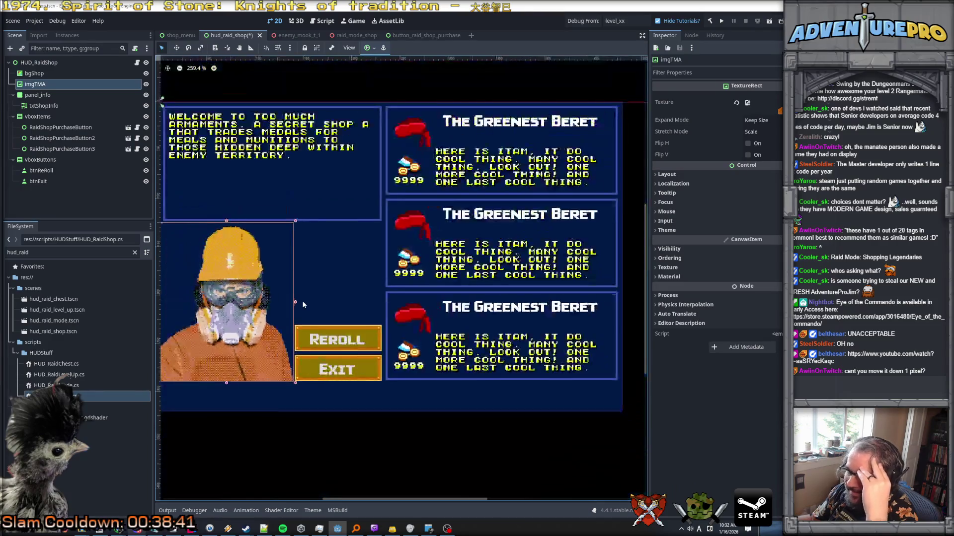
pyautogui.scroll(-3, 303, 305)
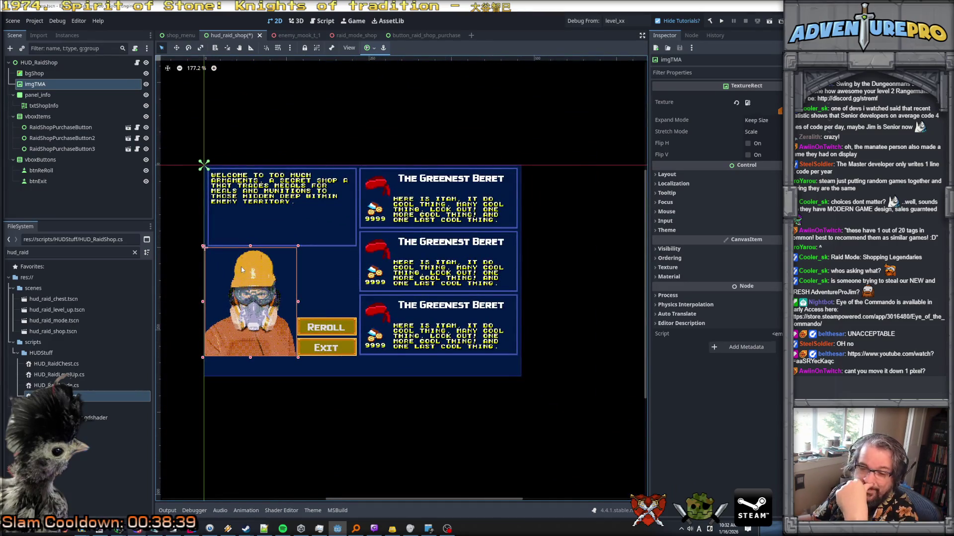
pyautogui.scroll(2, 242, 270)
pyautogui.click(464, 242)
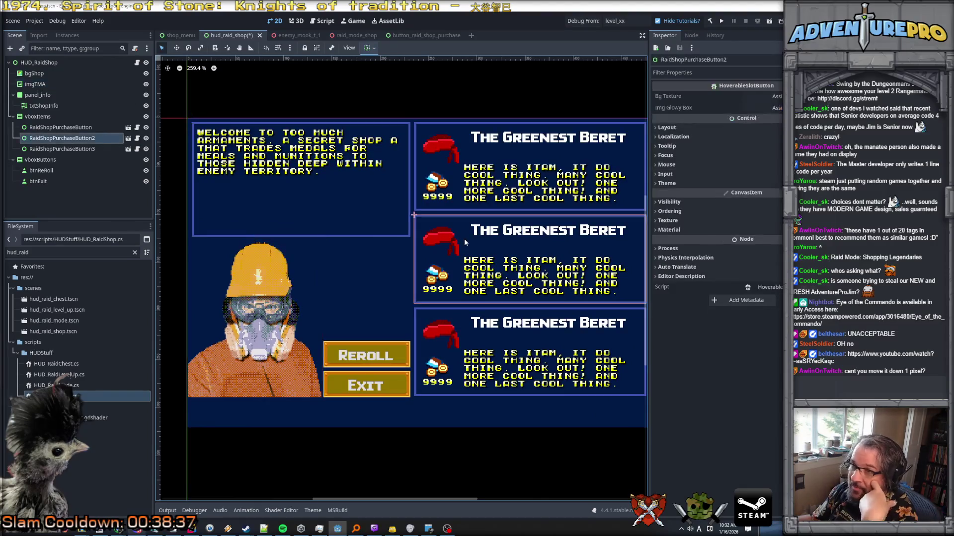
# Try moving the first purchase button, then select the vboxItems container
pyautogui.click(462, 175)
pyautogui.moveTo(462, 175); pyautogui.dragTo(461, 175)
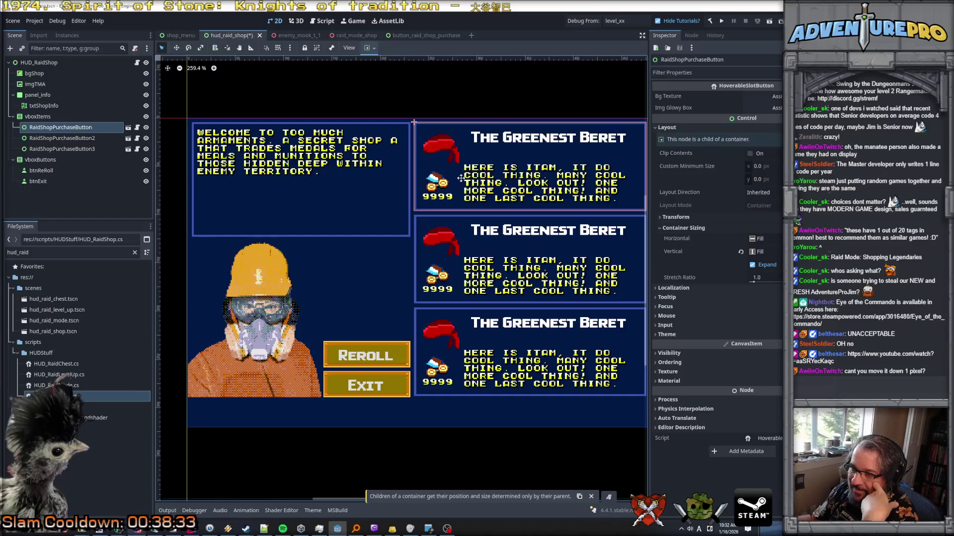
pyautogui.click(37, 116)
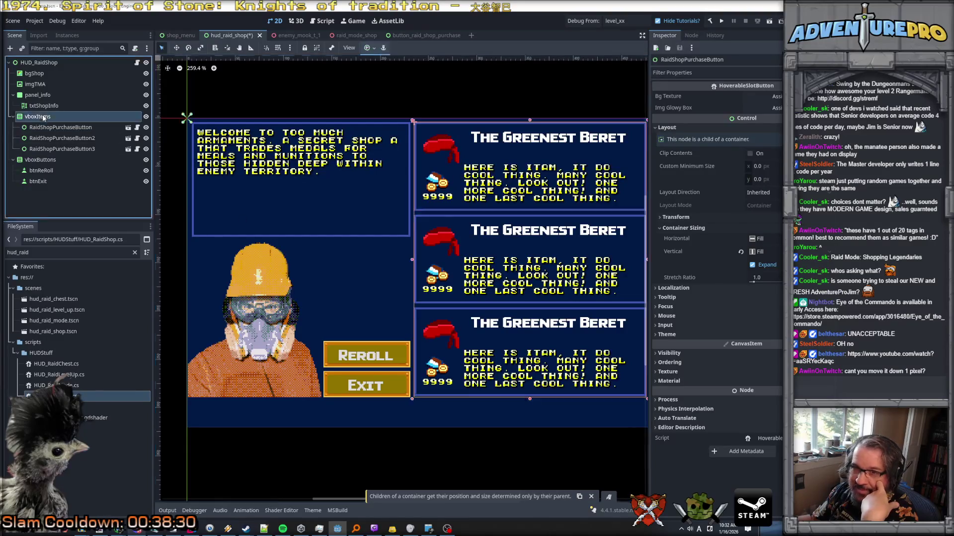
pyautogui.scroll(6, 433, 397)
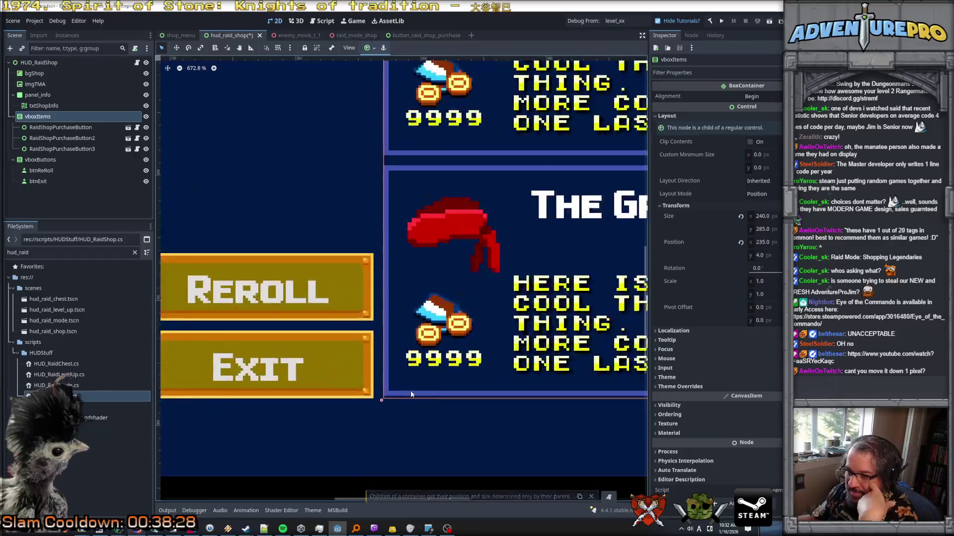
pyautogui.scroll(-3, 379, 403)
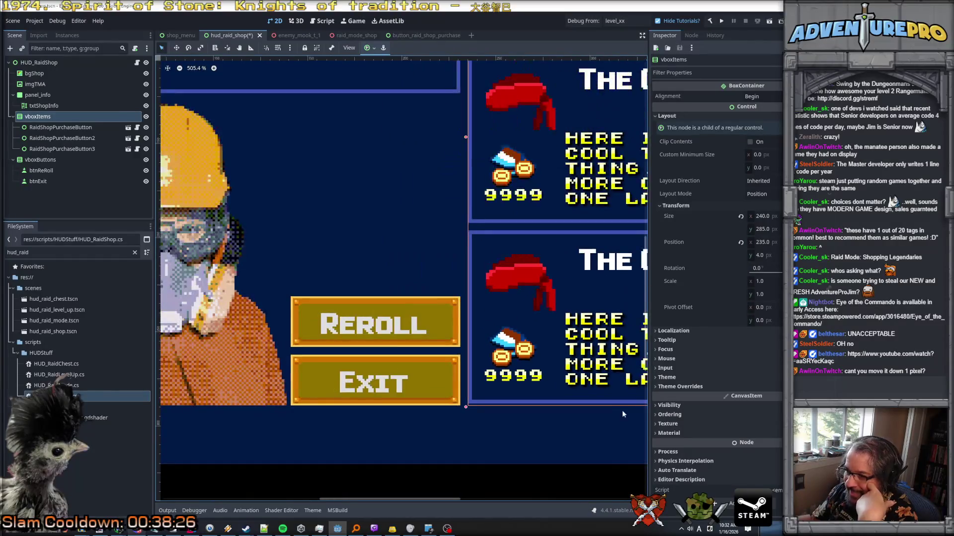
pyautogui.click(562, 399)
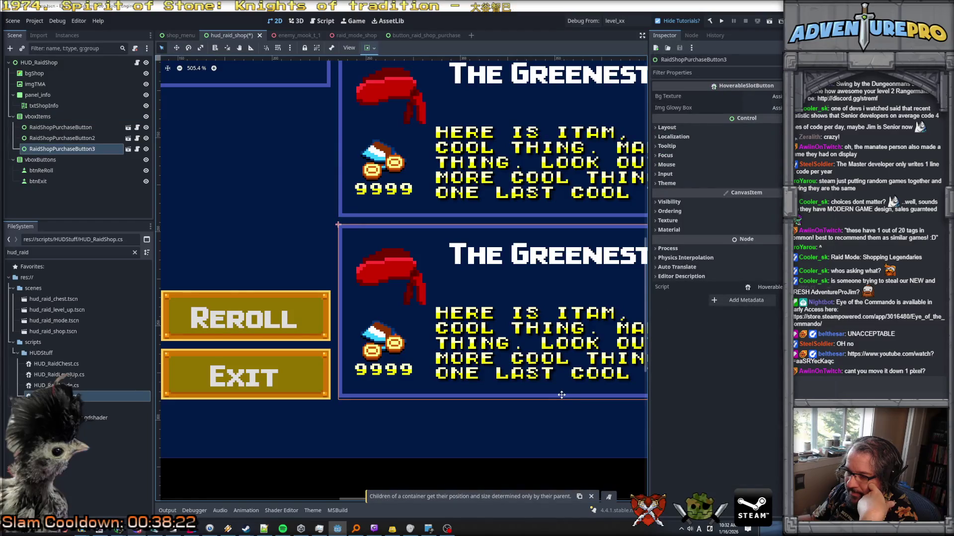
pyautogui.click(38, 117)
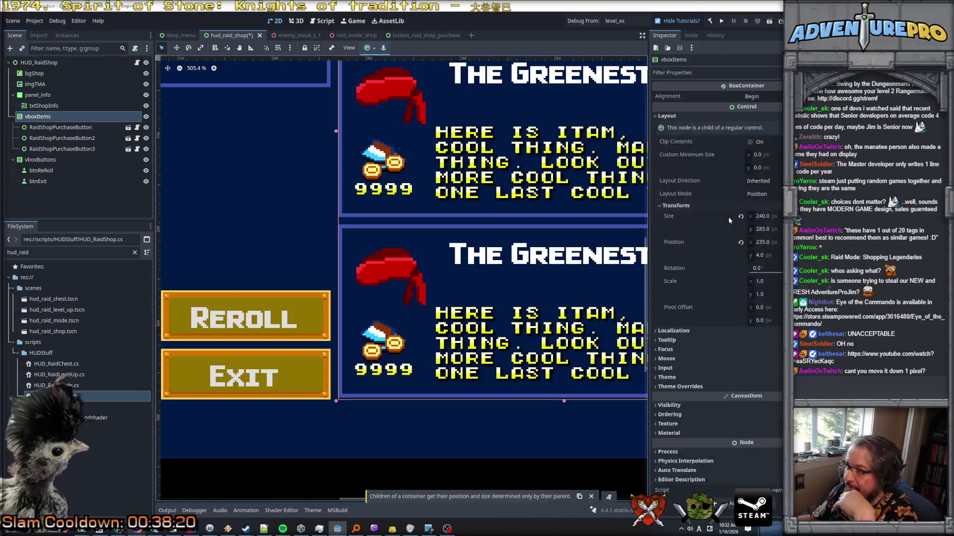
# Set vboxItems Size y to 284 and Position y to 5 in the Inspector
pyautogui.click(761, 229)
pyautogui.write('284')
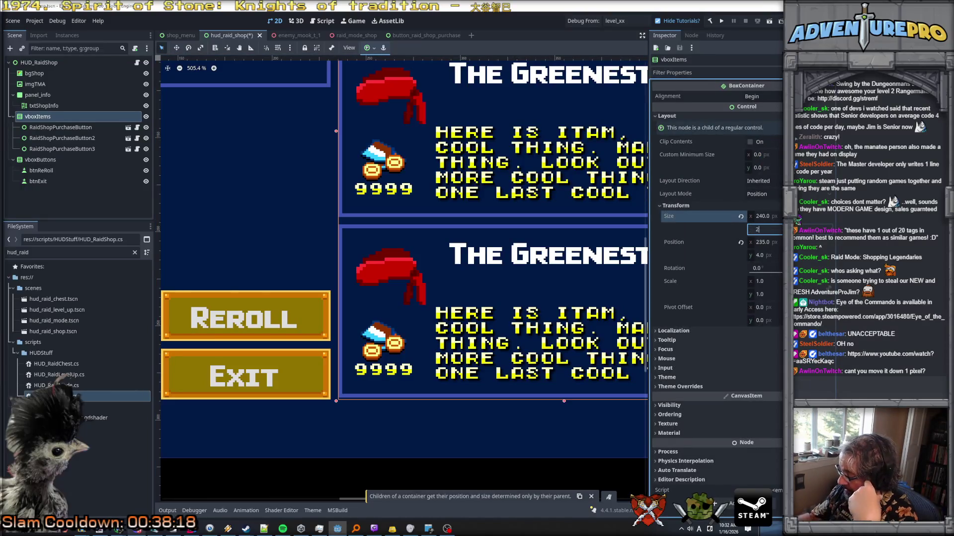
pyautogui.press('Return')
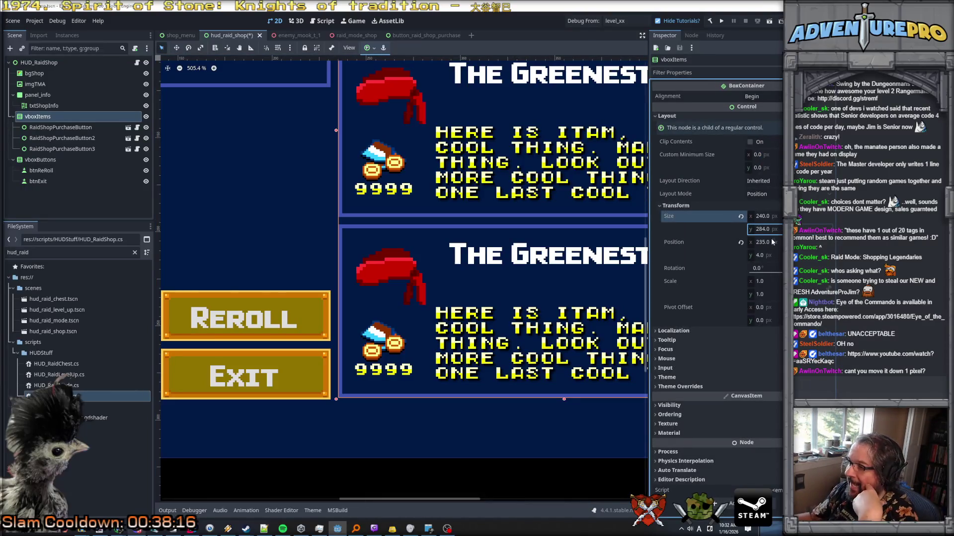
pyautogui.click(772, 255)
pyautogui.write('5')
pyautogui.press('Return')
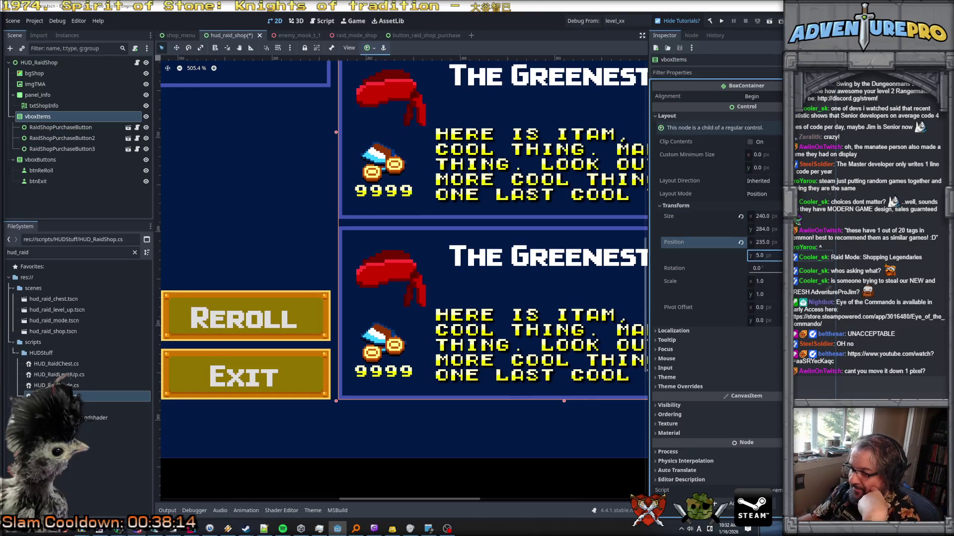
pyautogui.scroll(-4, 407, 346)
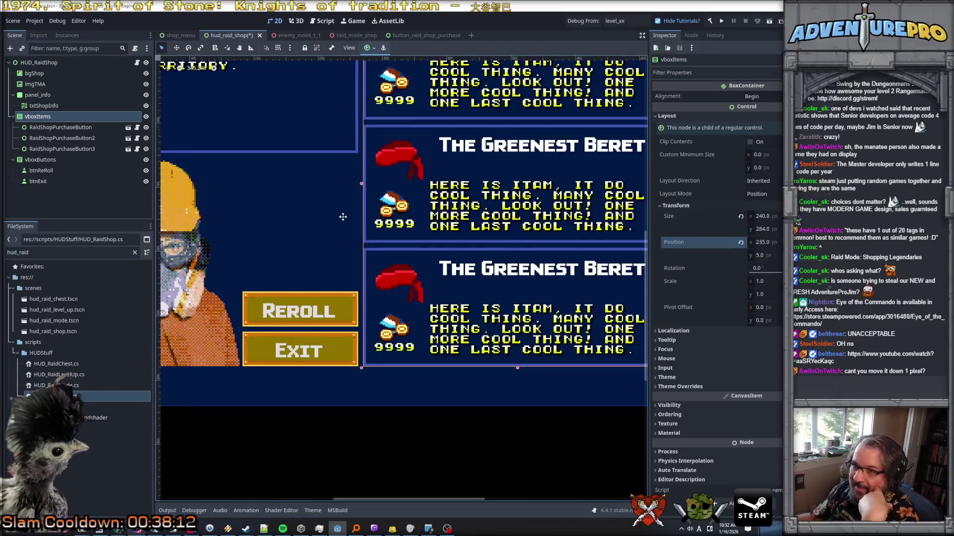
pyautogui.scroll(3, 343, 217)
pyautogui.click(421, 240)
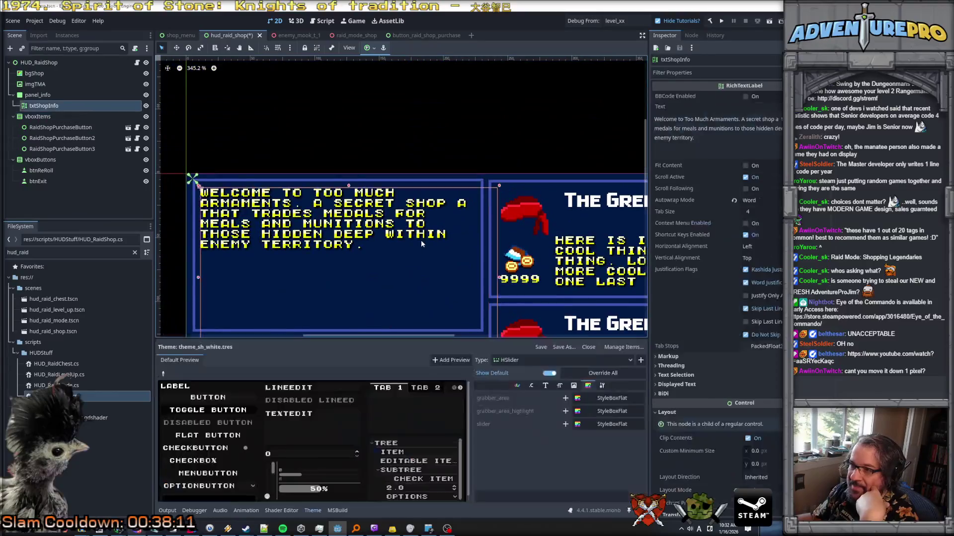
# Select panel_info and set its Transform Position y to 5 in the Inspector
pyautogui.click(386, 178)
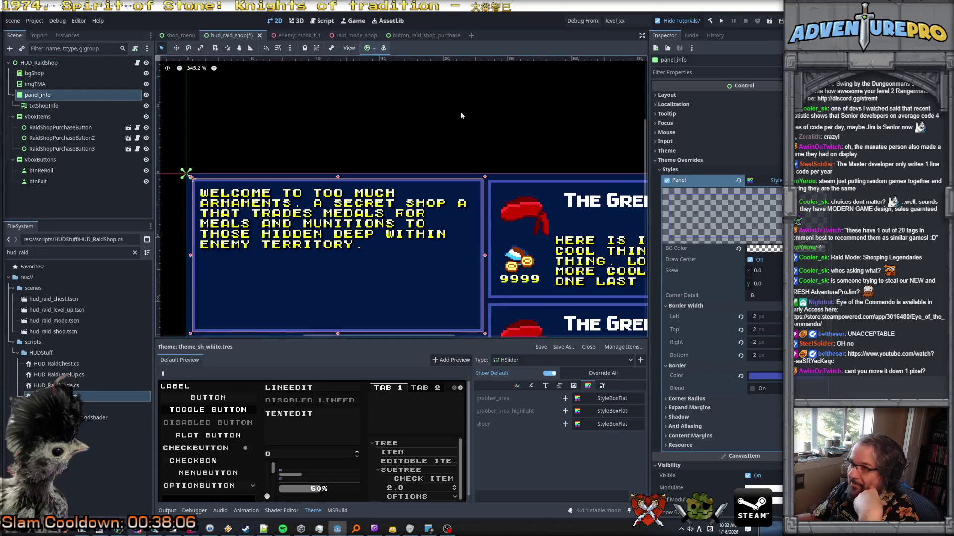
pyautogui.click(667, 95)
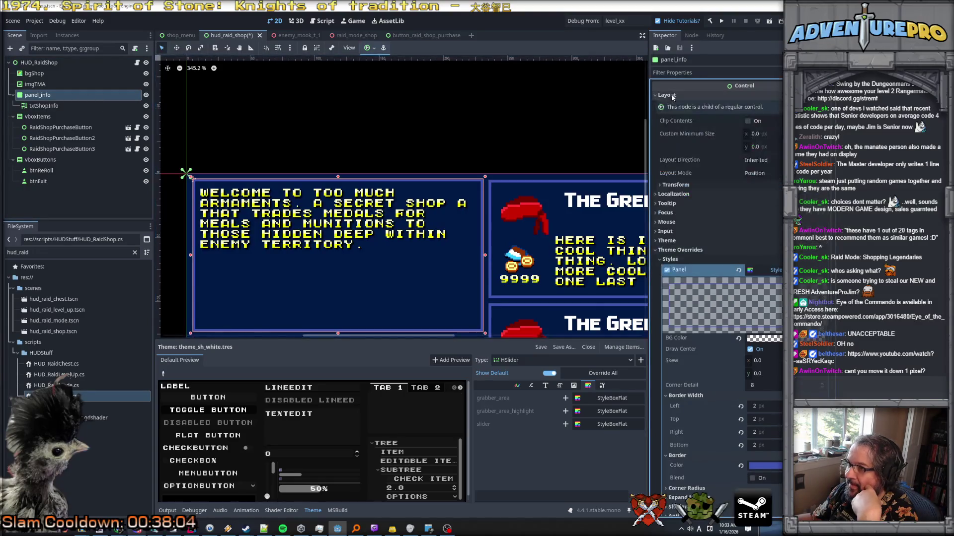
pyautogui.click(699, 185)
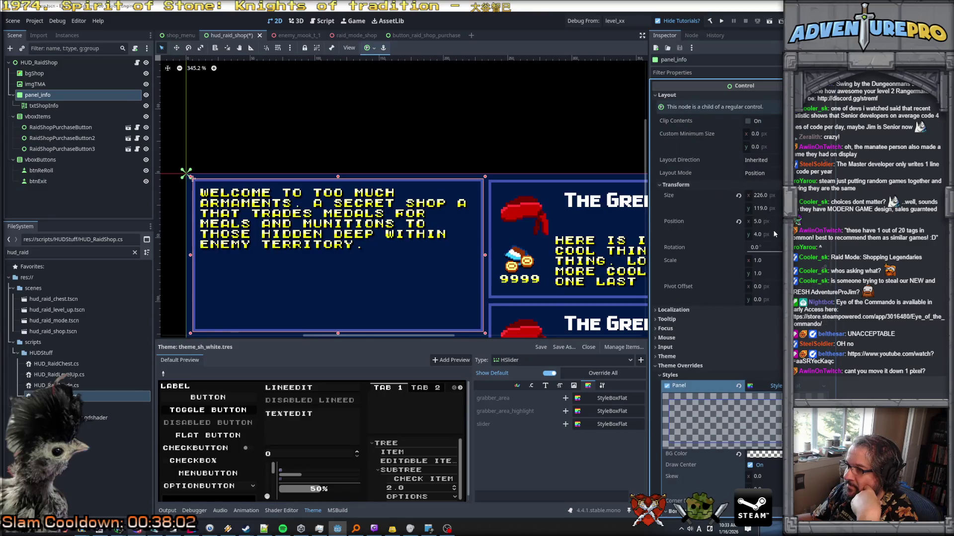
pyautogui.click(778, 210)
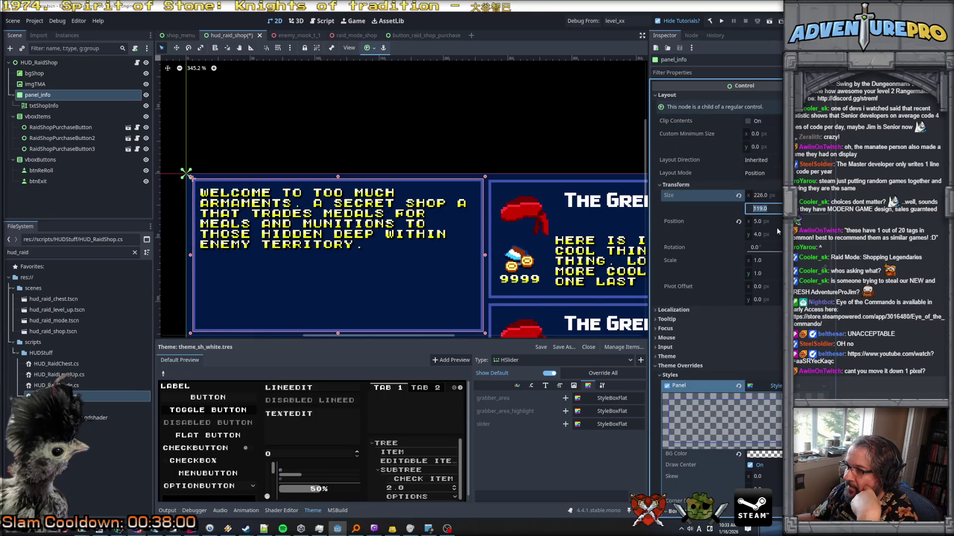
pyautogui.click(778, 232)
pyautogui.press('Return')
pyautogui.scroll(-3, 454, 183)
pyautogui.click(424, 174)
pyautogui.scroll(3, 426, 193)
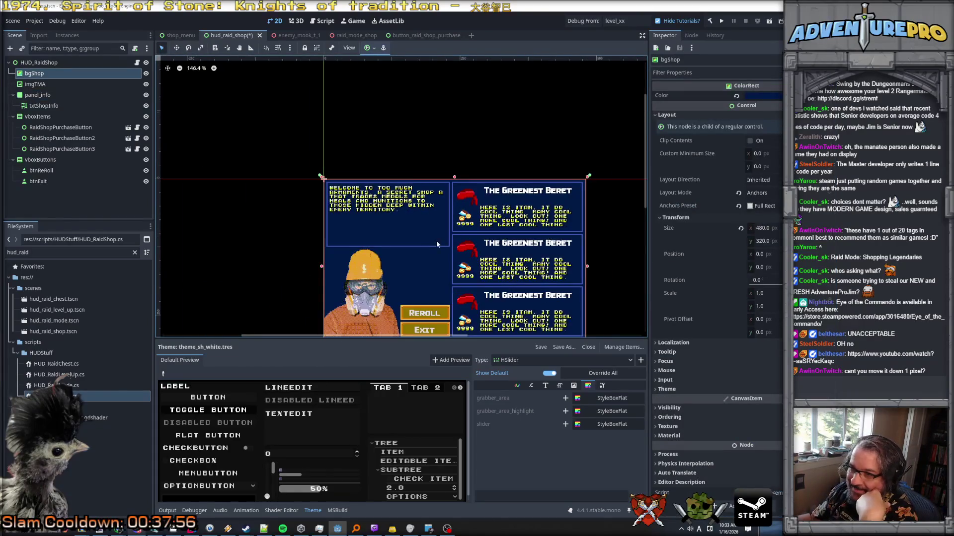
pyautogui.scroll(5, 402, 246)
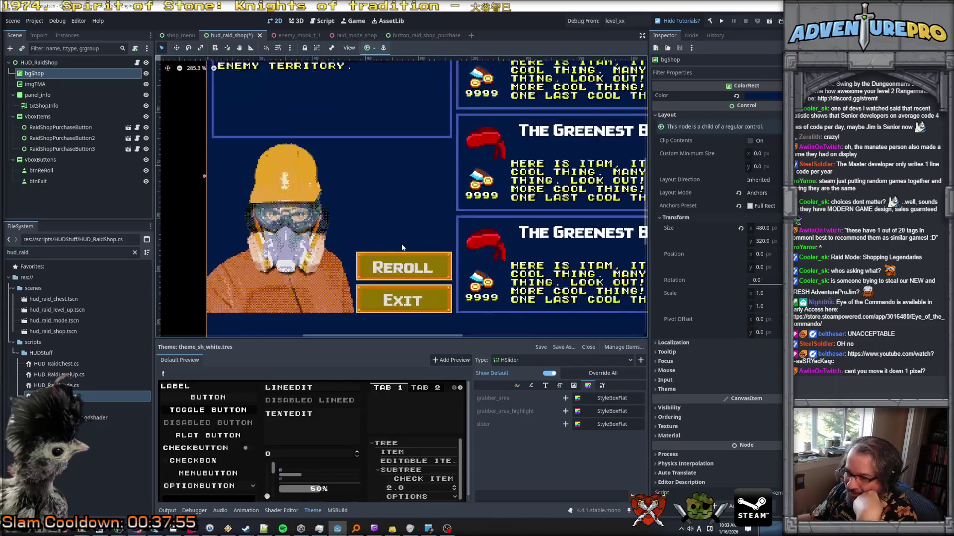
pyautogui.scroll(-2, 403, 245)
pyautogui.moveTo(402, 243); pyautogui.dragTo(411, 175)
pyautogui.scroll(20, 412, 174)
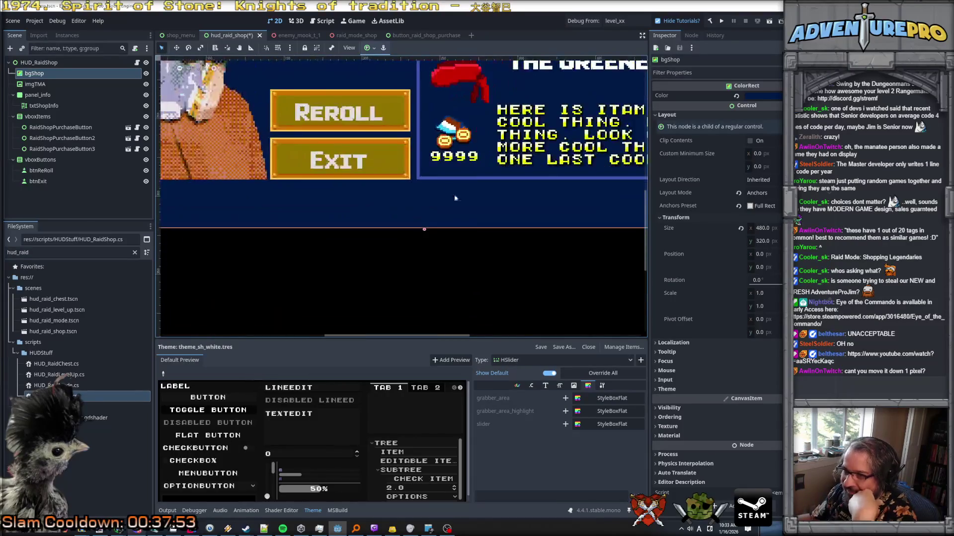
pyautogui.scroll(15, 366, 257)
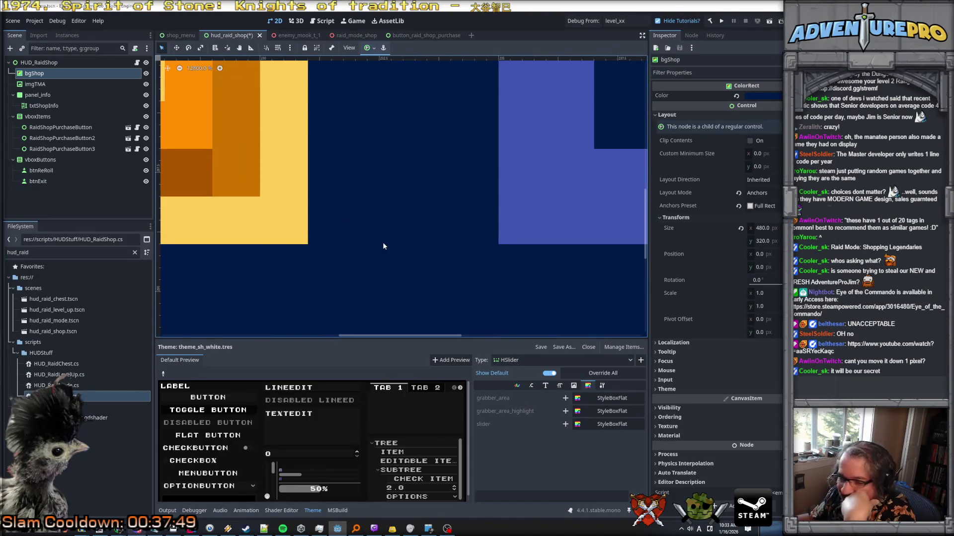
pyautogui.scroll(-20, 383, 246)
pyautogui.scroll(-2, 383, 250)
pyautogui.scroll(2, 383, 250)
pyautogui.scroll(-1, 383, 250)
pyautogui.scroll(1, 383, 250)
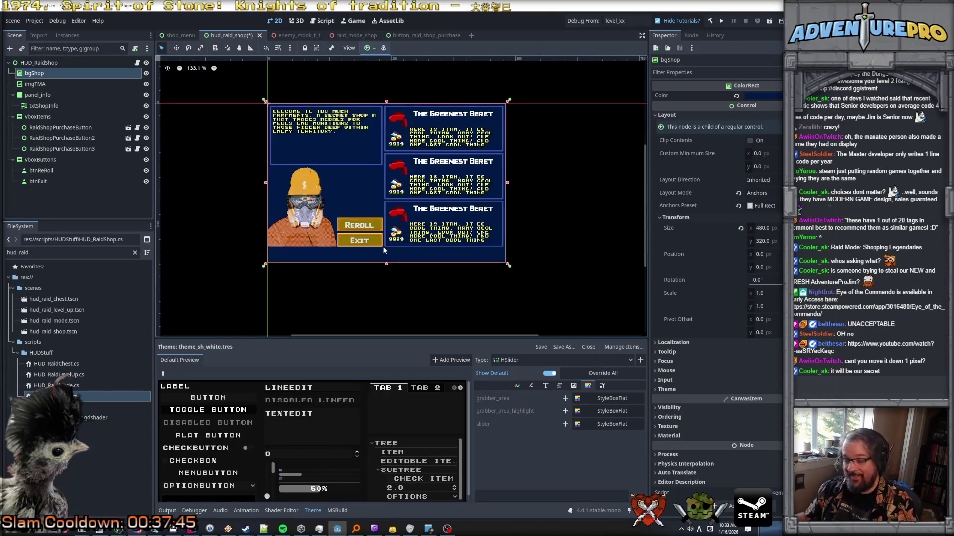
pyautogui.hotkey('ctrl', 's')
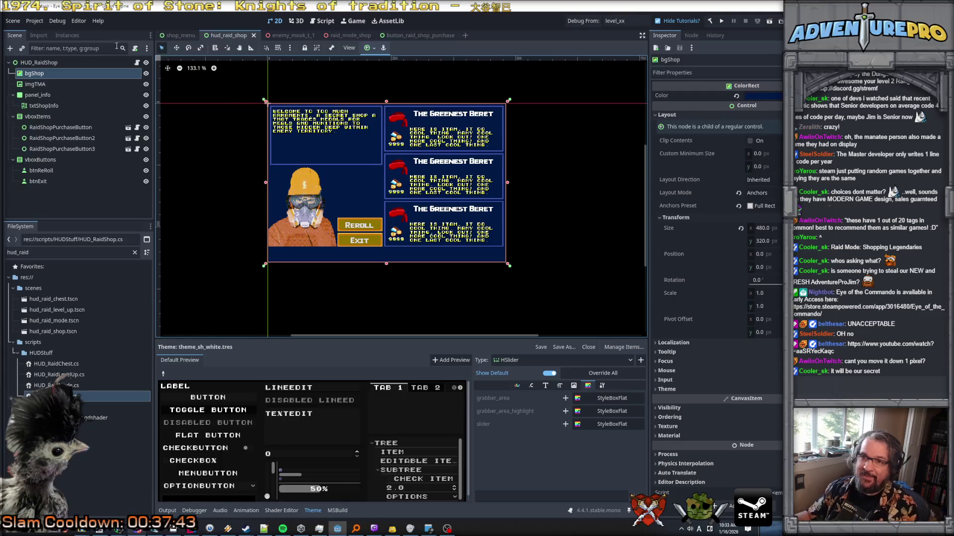
pyautogui.click(94, 60)
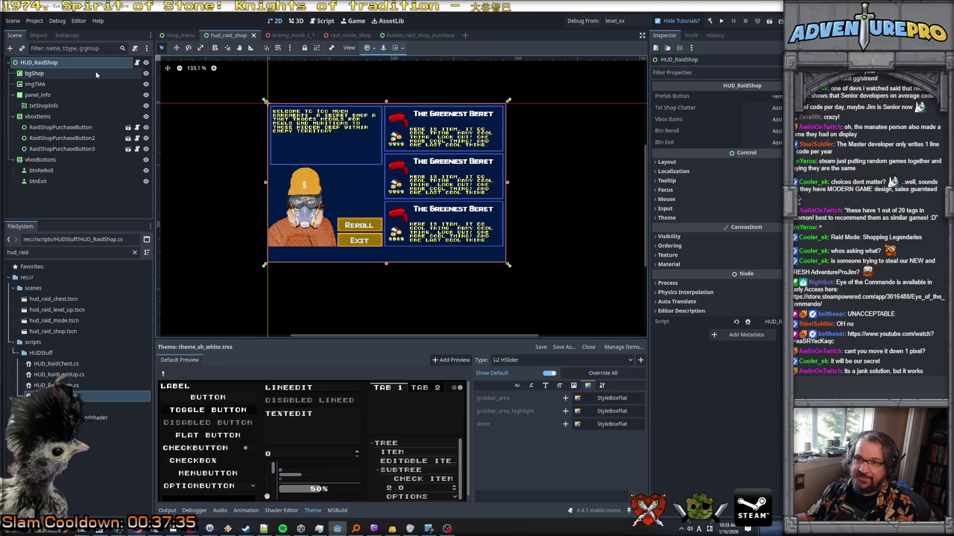
# Filter the FileSystem for 'start' and open start_game_scene.tscn
pyautogui.doubleClick(50, 252)
pyautogui.write('start')
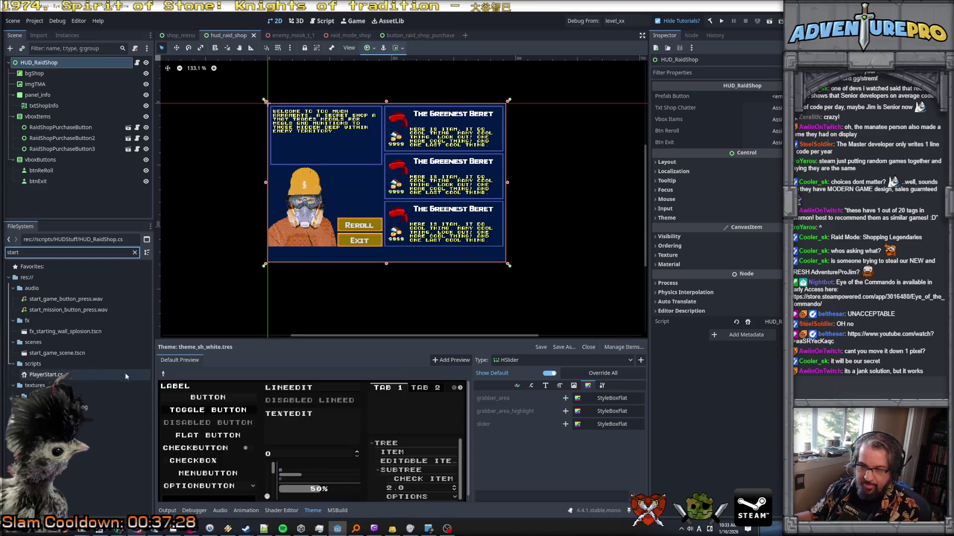
pyautogui.click(64, 353)
pyautogui.doubleClick(64, 355)
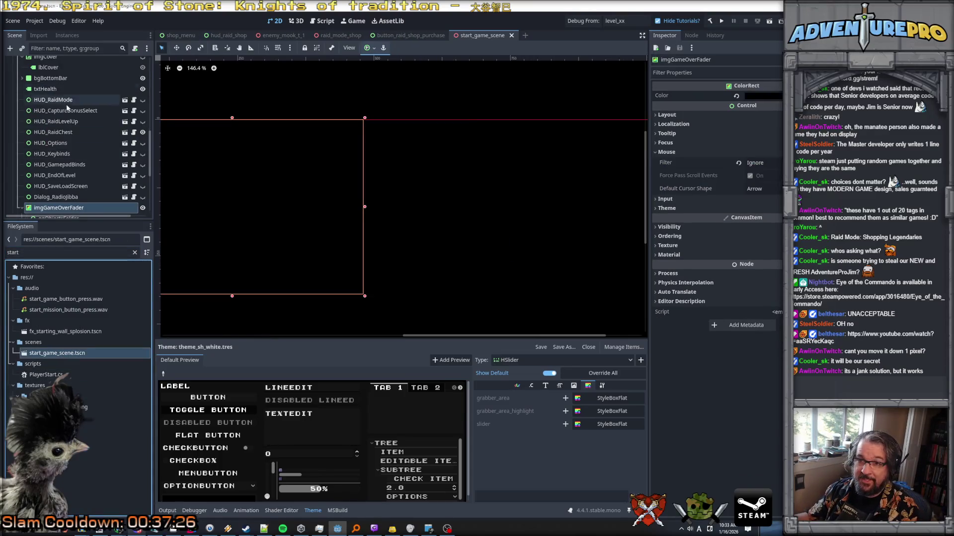
# Nudge the ShopMenu node slightly right and down, then hide it
pyautogui.scroll(6, 71, 187)
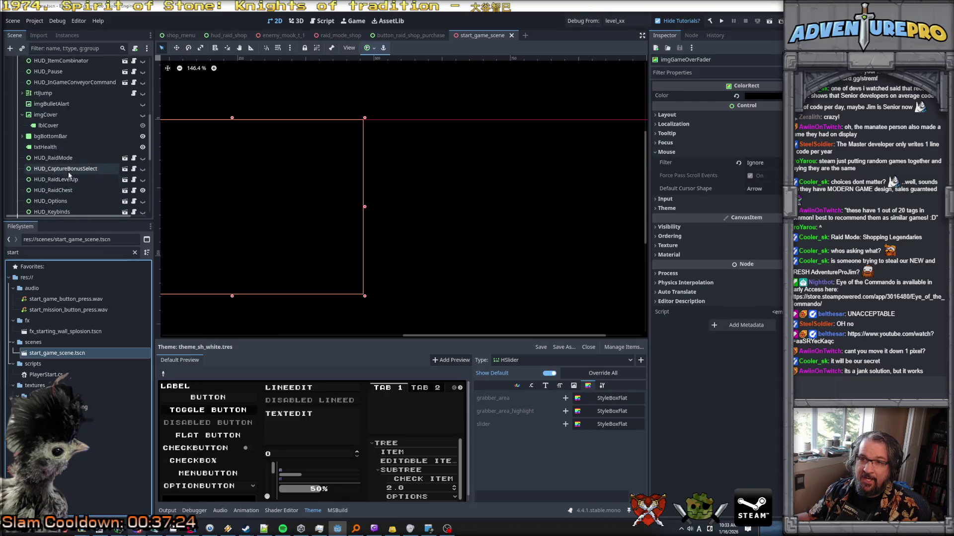
pyautogui.click(72, 109)
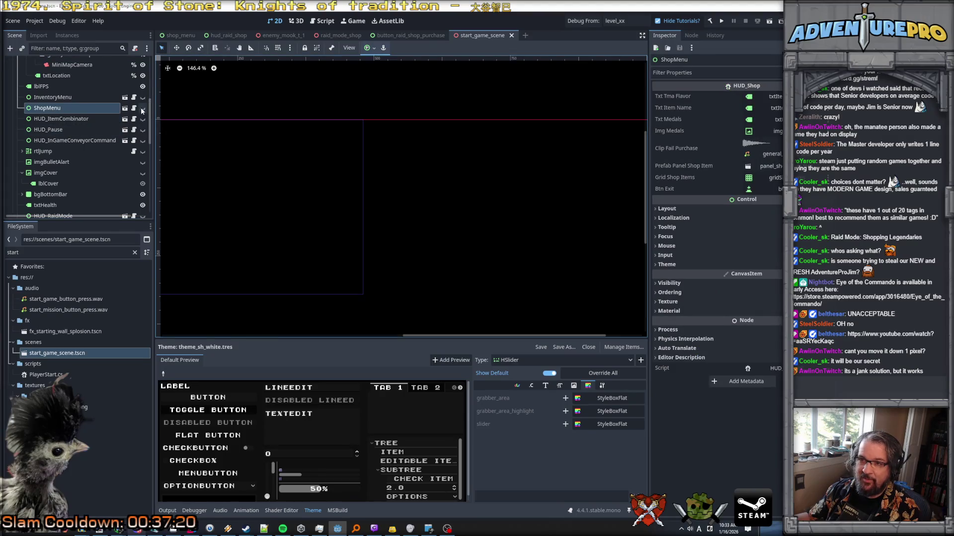
pyautogui.moveTo(261, 169); pyautogui.dragTo(535, 179)
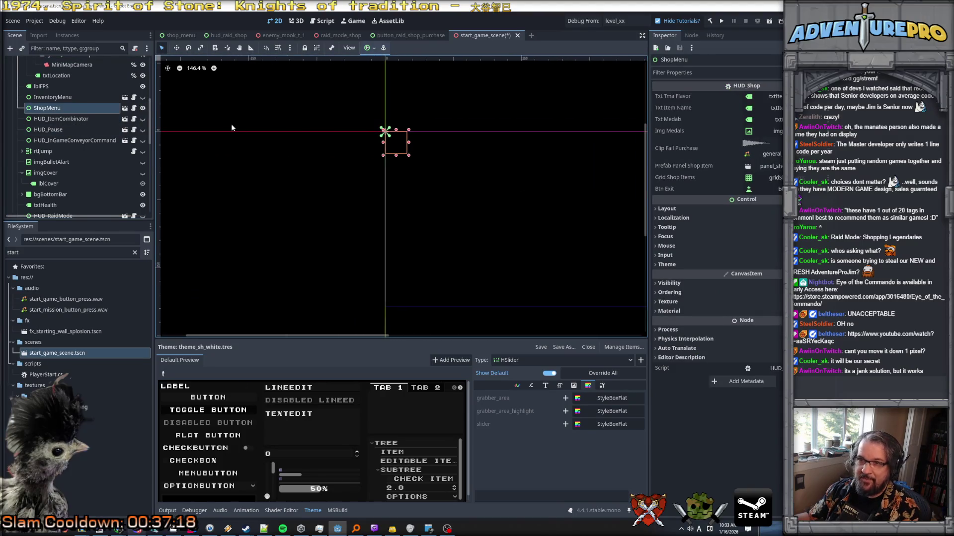
pyautogui.click(142, 107)
# Set imgGameOverFader's Color alpha to 0 so the fader is fully transparent
pyautogui.scroll(-7, 129, 144)
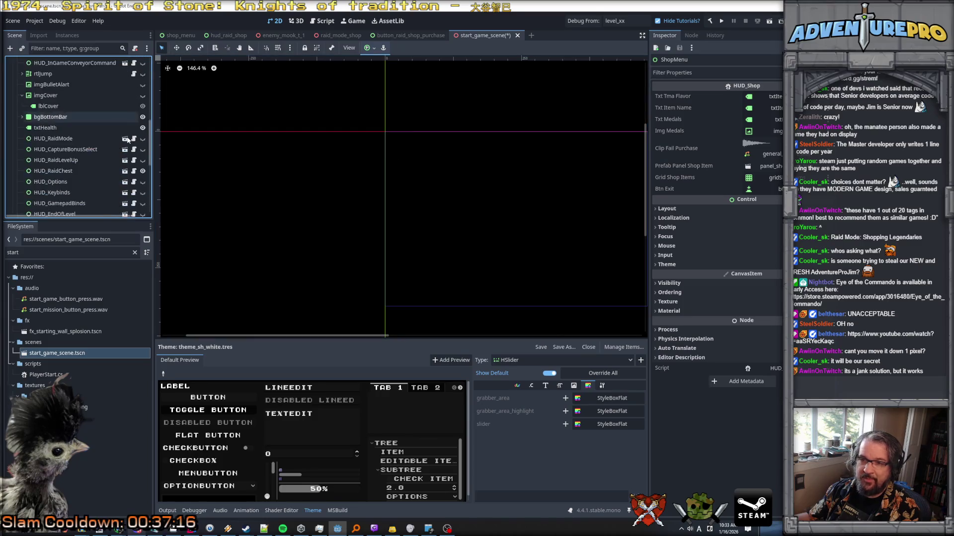
pyautogui.scroll(-3, 128, 151)
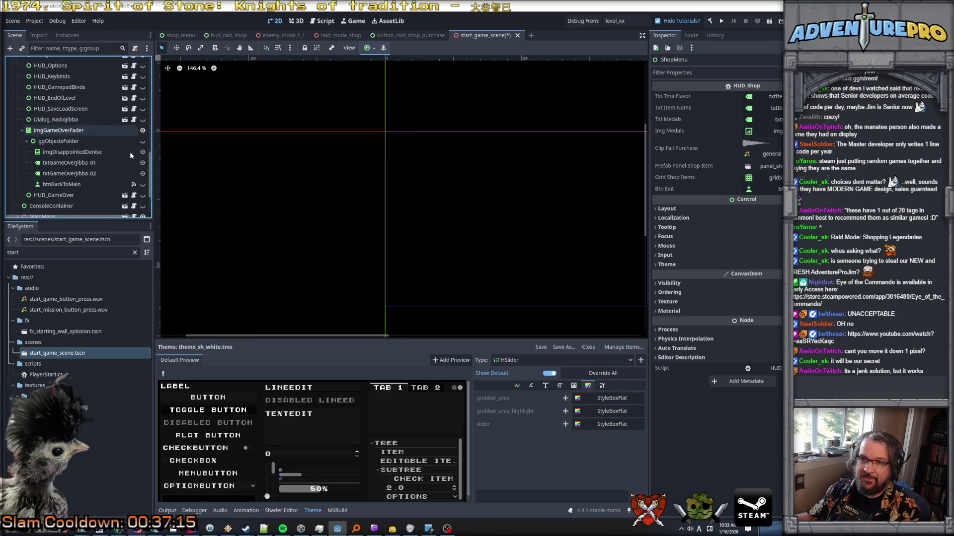
pyautogui.click(112, 131)
pyautogui.click(112, 131)
pyautogui.click(777, 95)
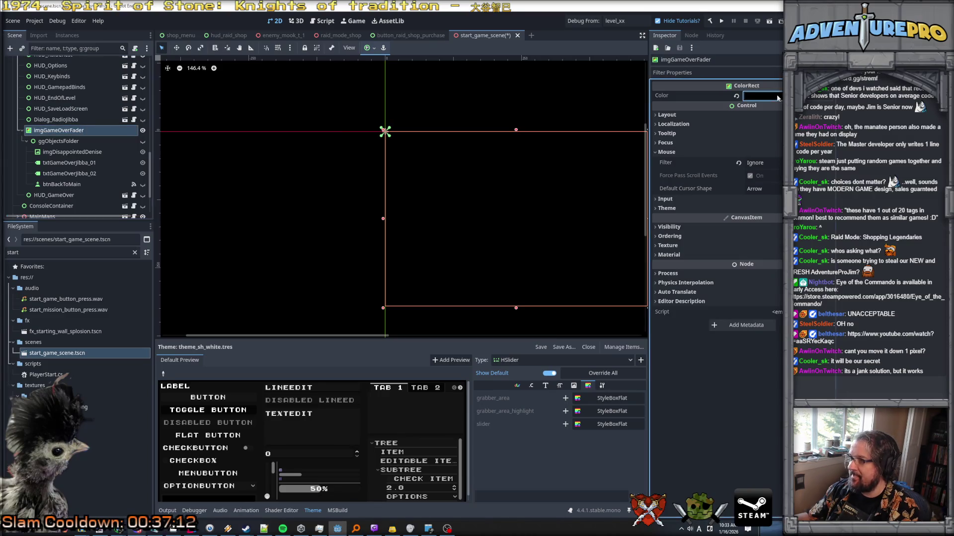
pyautogui.click(776, 96)
pyautogui.moveTo(775, 271); pyautogui.dragTo(742, 271)
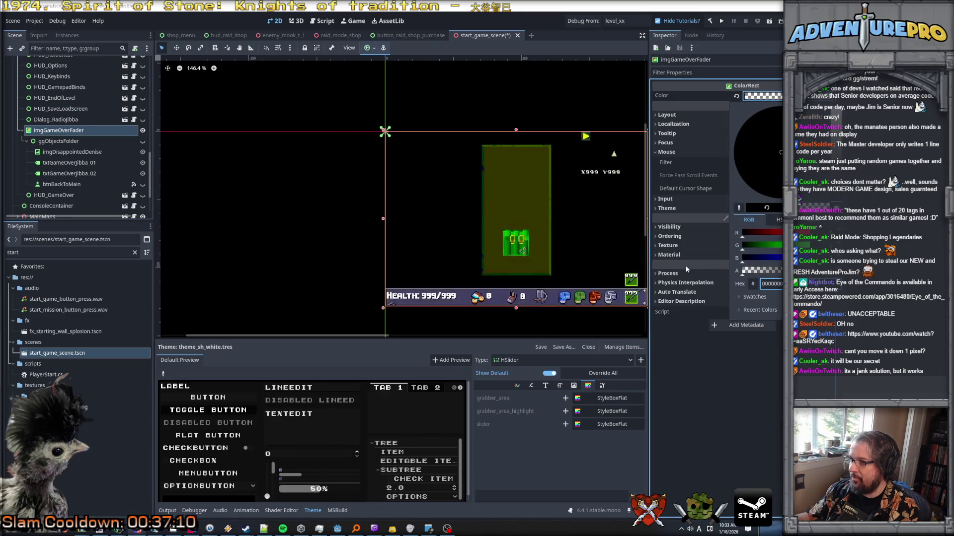
pyautogui.scroll(3, 105, 94)
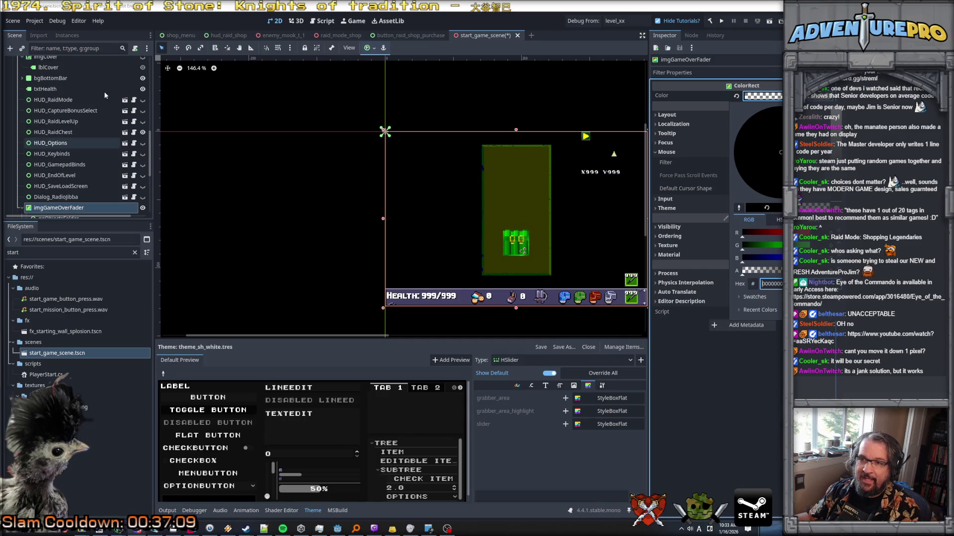
pyautogui.click(143, 132)
# Hide the HUD_RaidChest panel and make ShopMenu visible again
pyautogui.click(143, 132)
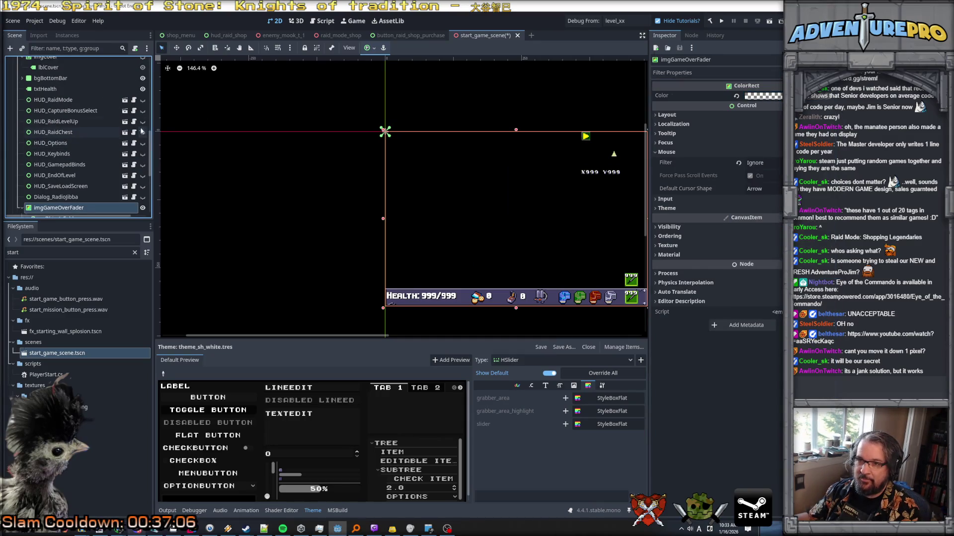
pyautogui.scroll(5, 141, 127)
pyautogui.scroll(5, 144, 104)
pyautogui.scroll(-4, 139, 150)
pyautogui.click(143, 180)
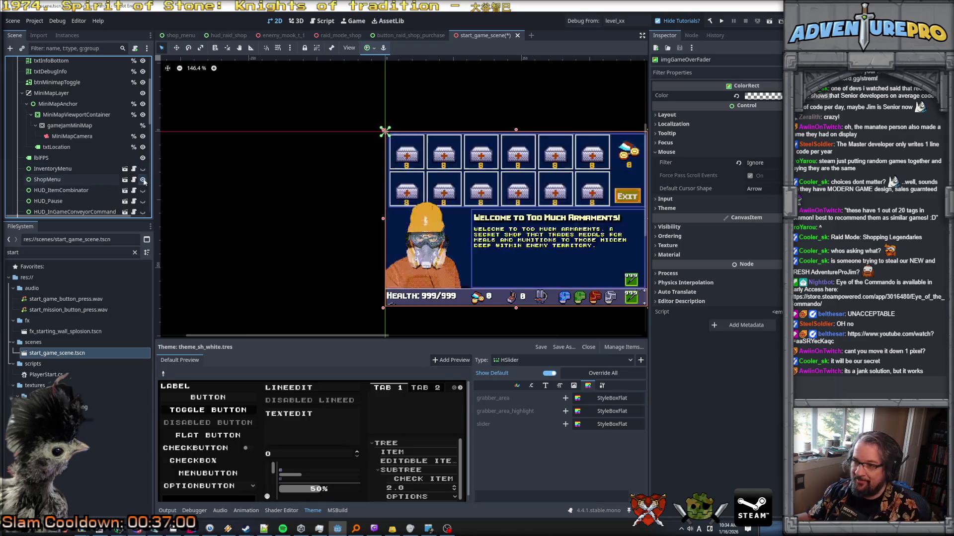
pyautogui.scroll(5, 67, 159)
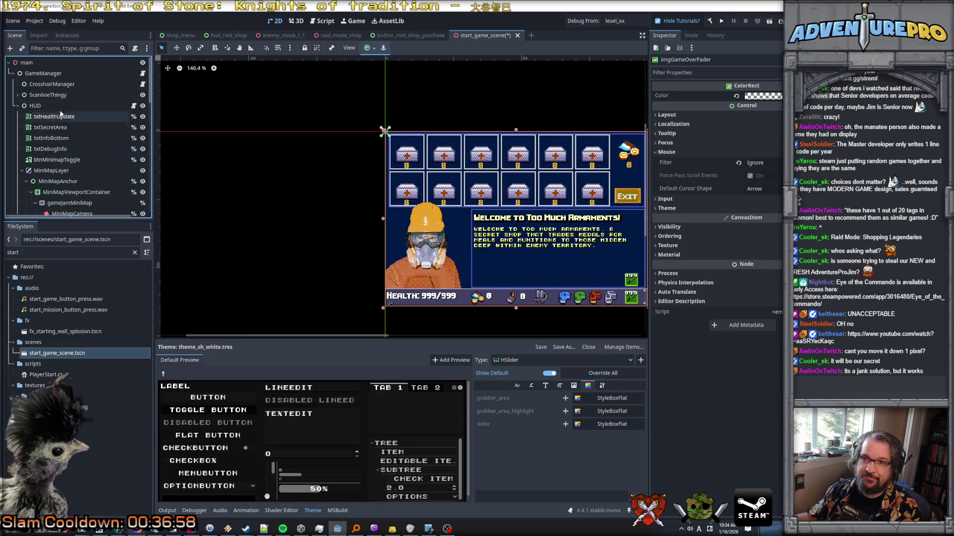
pyautogui.rightClick(50, 106)
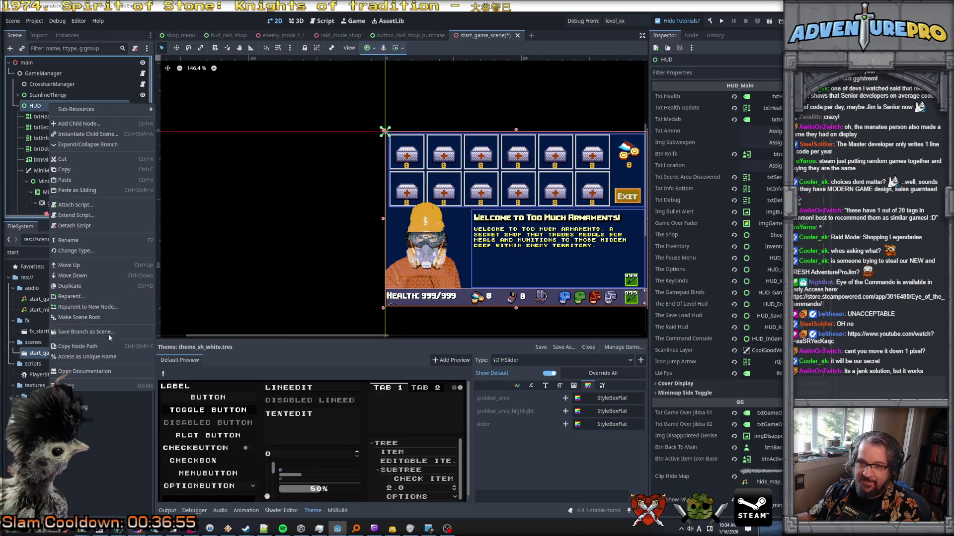
# Instantiate hud_raid_shop.tscn as a child of HUD and hide the new instance
pyautogui.click(88, 134)
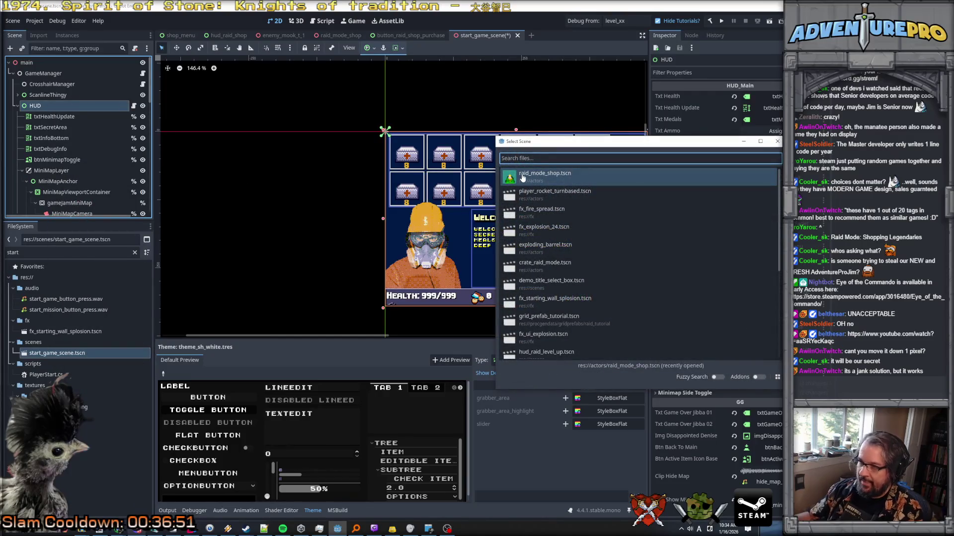
pyautogui.write('hud_raid')
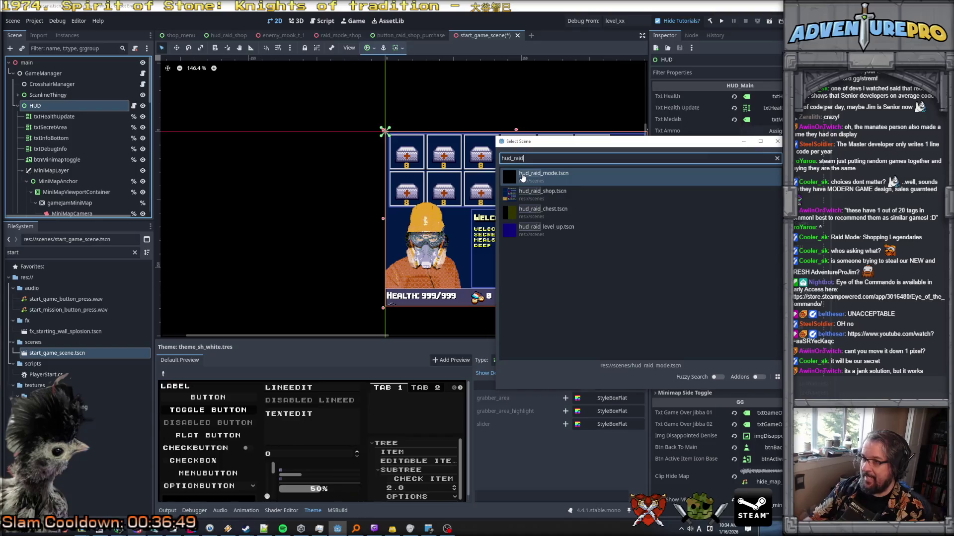
pyautogui.doubleClick(537, 198)
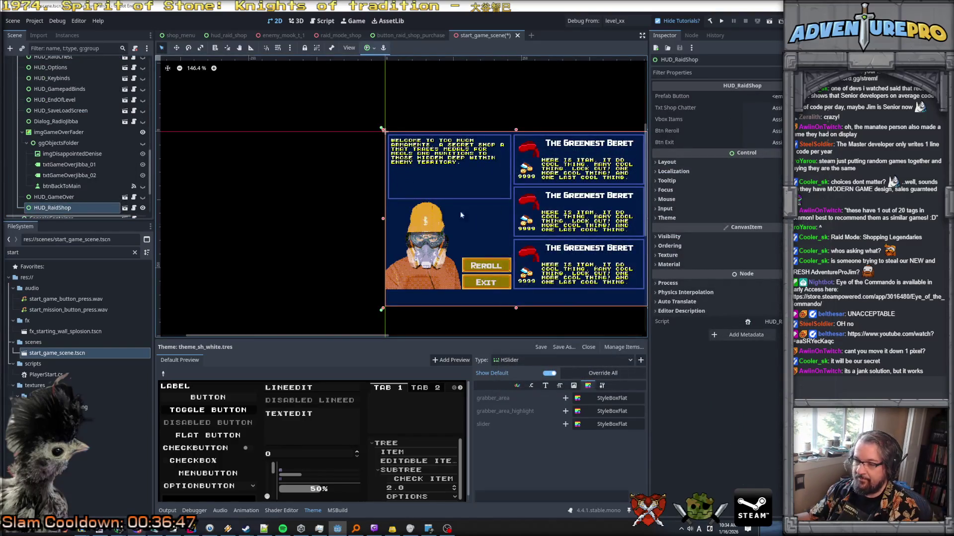
pyautogui.click(144, 209)
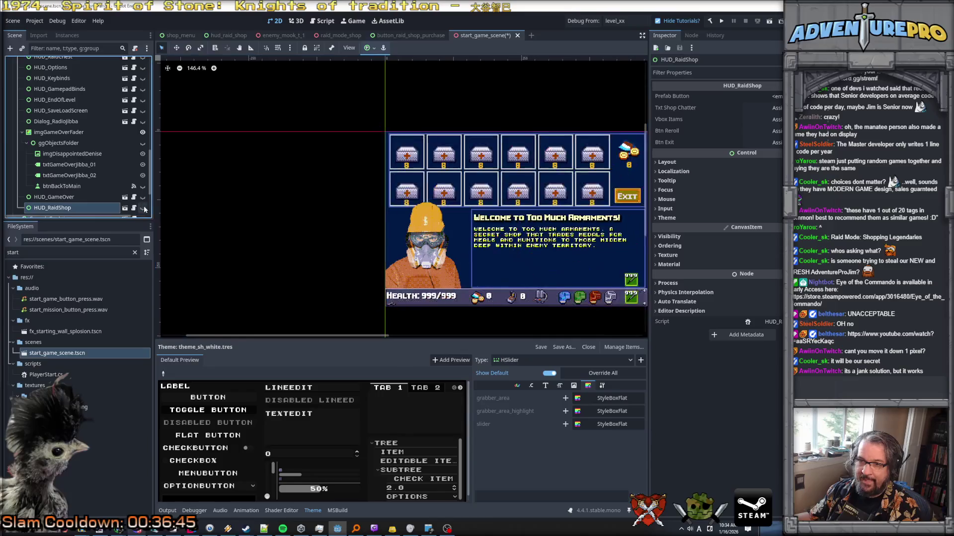
# Drag HUD_RaidShop up in the Scene tree to sit just below ShopMenu
pyautogui.moveTo(64, 208); pyautogui.dragTo(70, 83)
pyautogui.scroll(3, 70, 149)
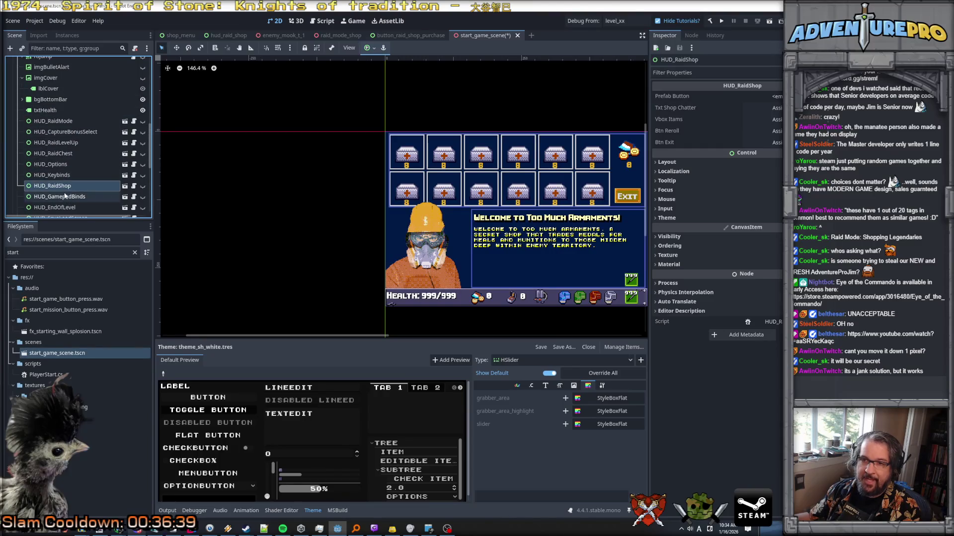
pyautogui.moveTo(63, 187)
pyautogui.mouseDown()
pyautogui.moveTo(62, 75)
pyautogui.moveTo(59, 96)
pyautogui.mouseUp()
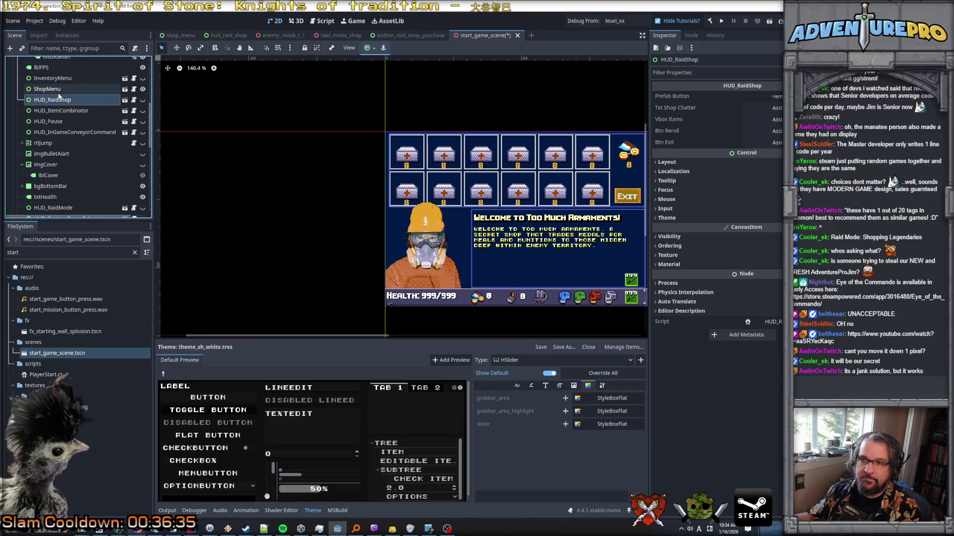
# Swap visibility between ShopMenu and HUD_RaidShop to compare, ending with the raid shop shown
pyautogui.click(142, 89)
pyautogui.click(143, 99)
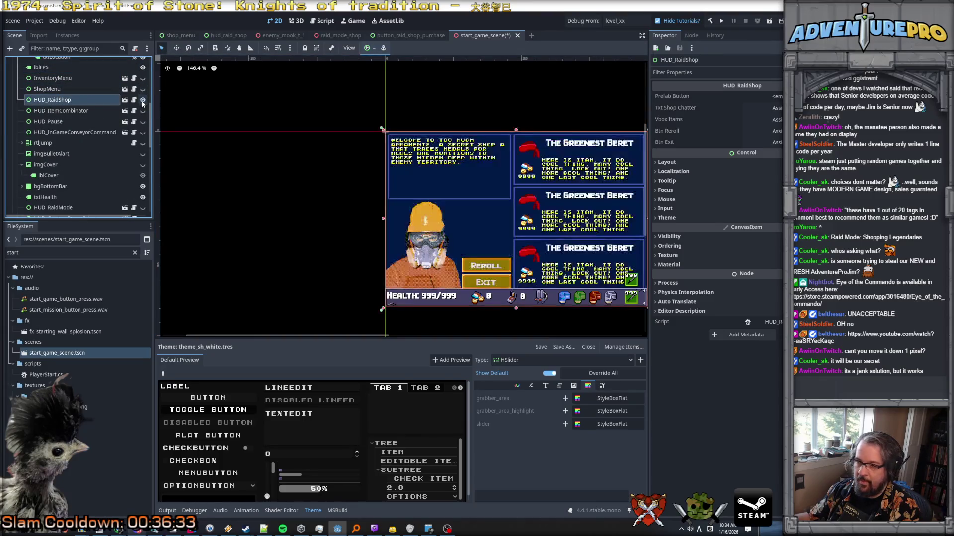
pyautogui.moveTo(355, 194); pyautogui.dragTo(222, 160)
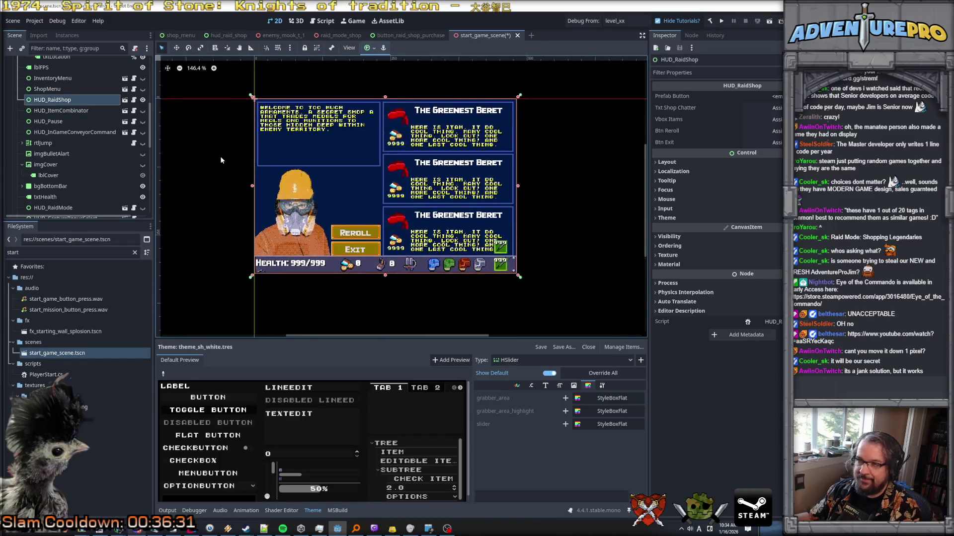
pyautogui.click(142, 89)
pyautogui.click(143, 100)
pyautogui.click(143, 89)
pyautogui.click(143, 100)
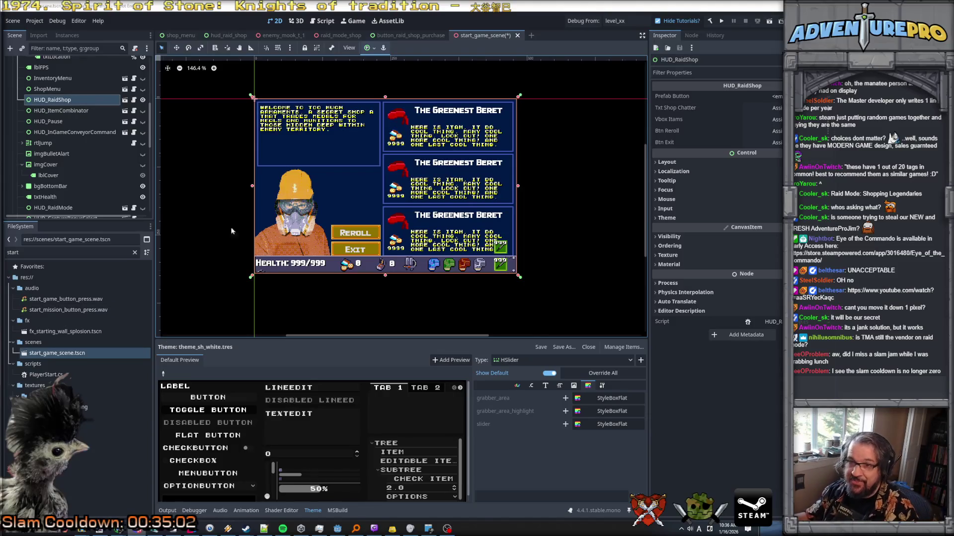
# Turn off HUD_RaidShop's visibility so only the health bar shows
pyautogui.click(142, 101)
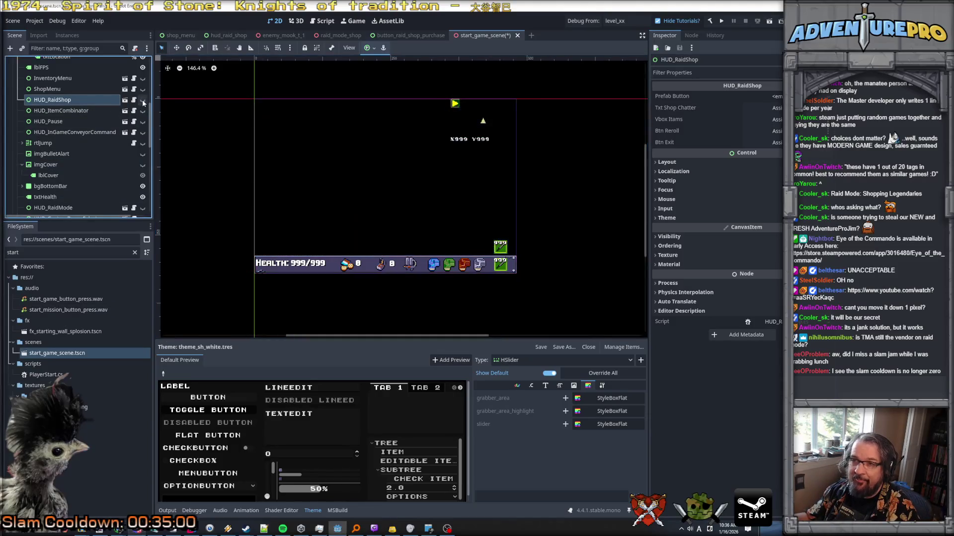
pyautogui.scroll(3, 142, 112)
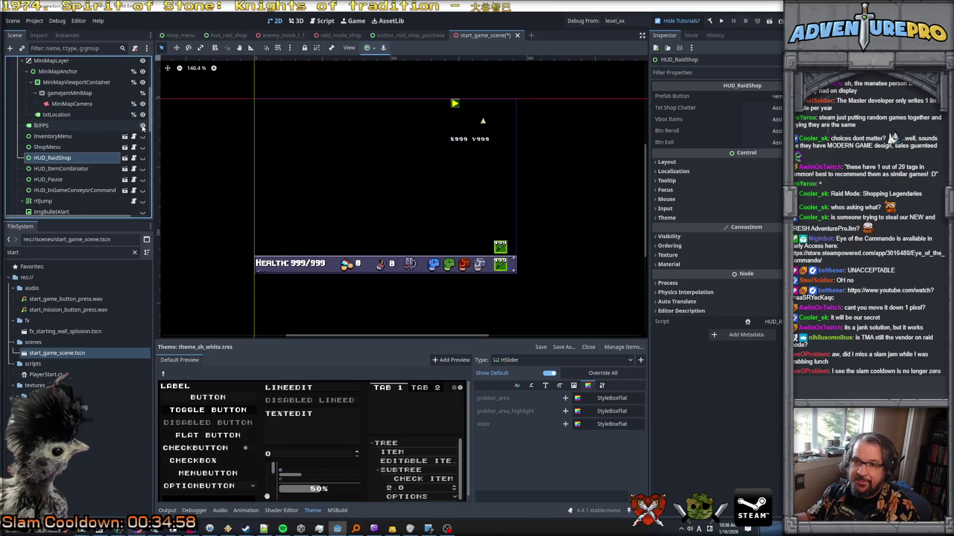
pyautogui.scroll(3, 128, 147)
pyautogui.scroll(3, 127, 145)
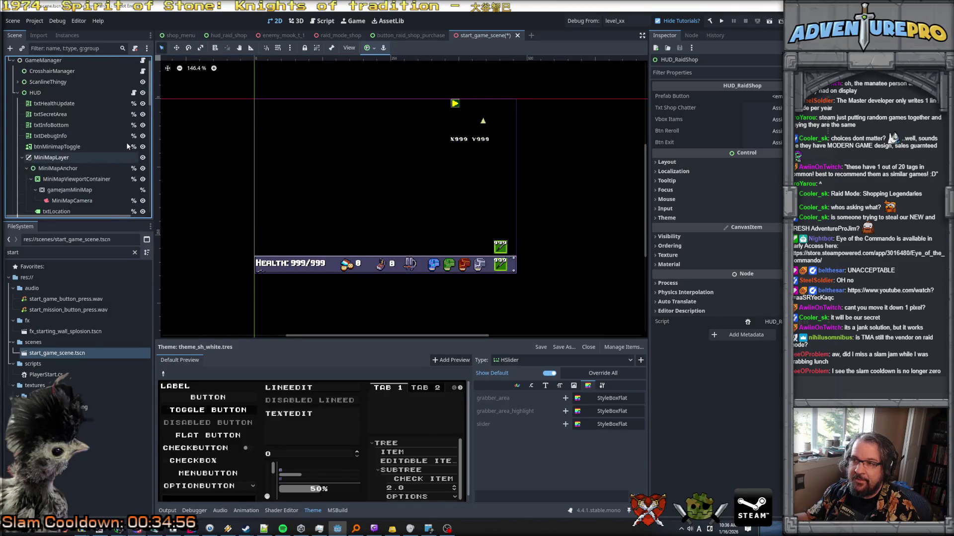
pyautogui.scroll(-15, 127, 146)
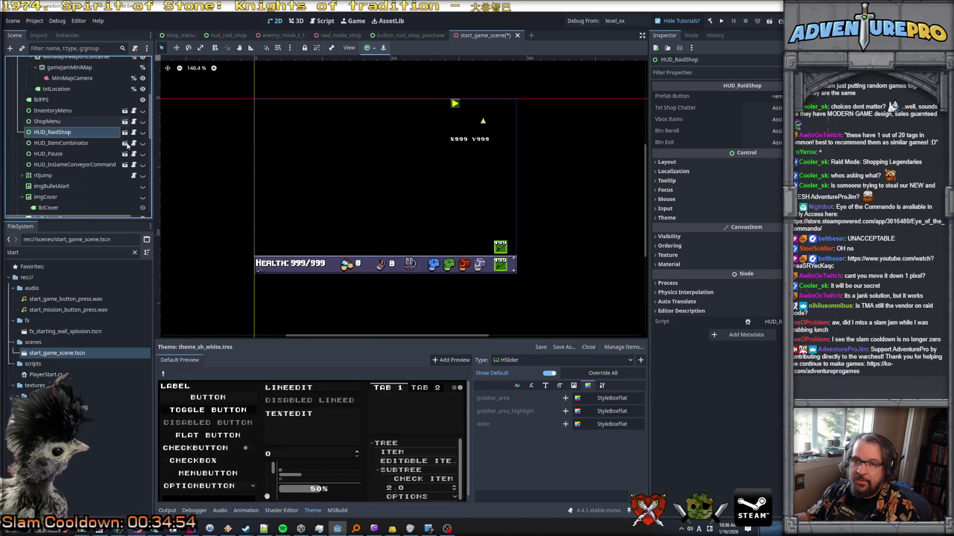
pyautogui.scroll(-1, 127, 146)
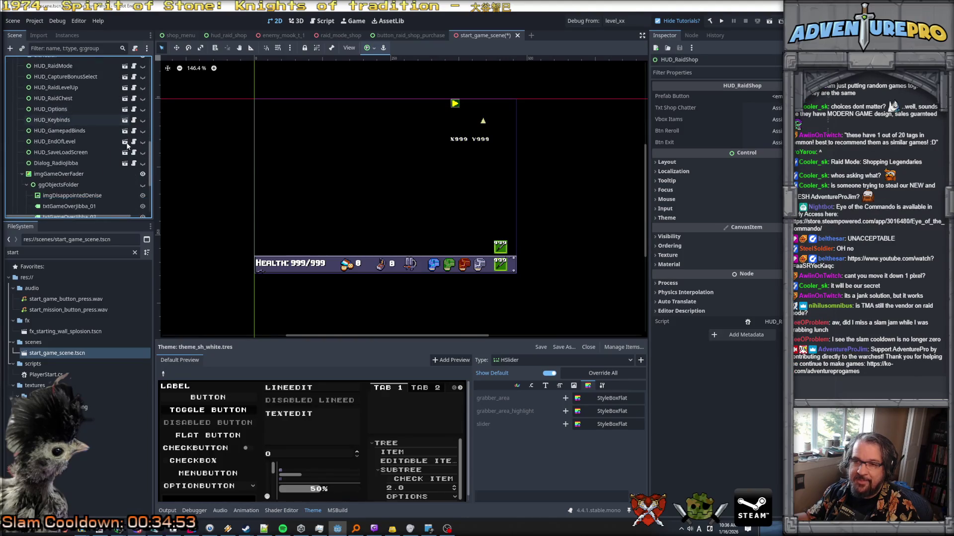
pyautogui.click(123, 176)
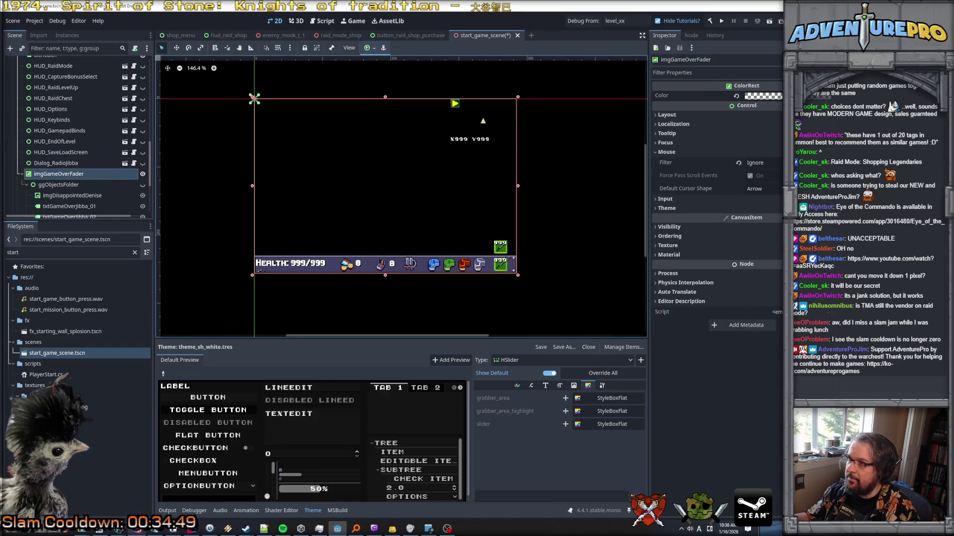
pyautogui.click(763, 96)
pyautogui.moveTo(746, 271)
pyautogui.mouseDown()
pyautogui.moveTo(820, 275)
pyautogui.moveTo(722, 269)
pyautogui.mouseUp()
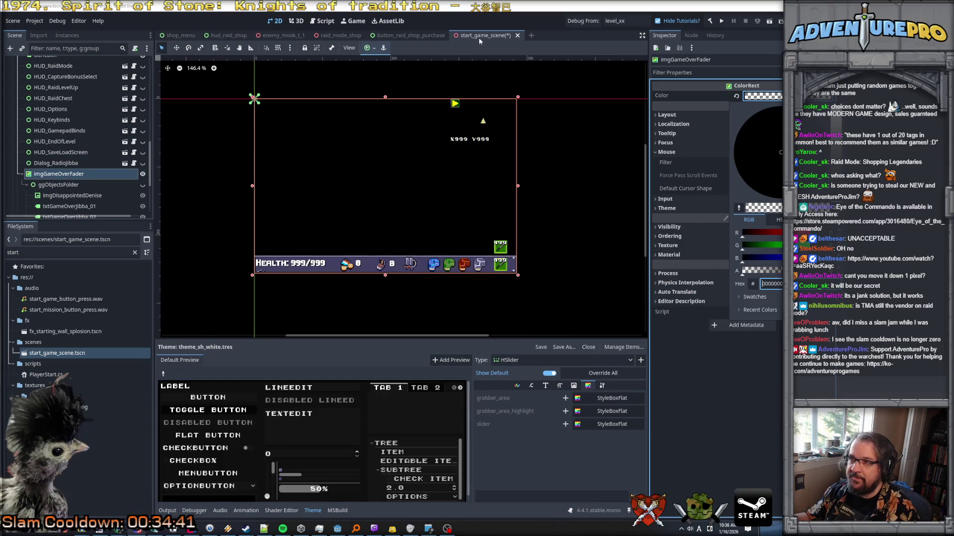
pyautogui.click(478, 38)
pyautogui.hotkey('ctrl', 's')
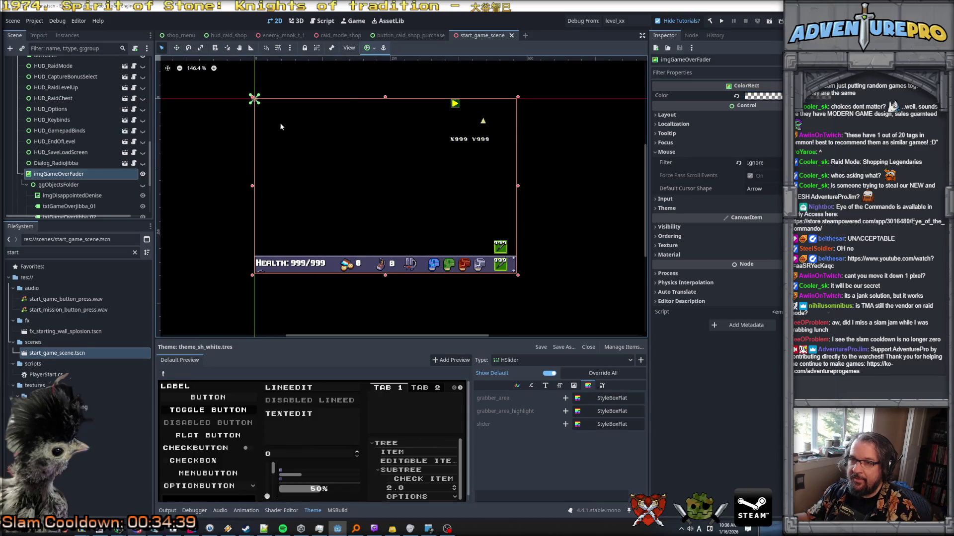
pyautogui.scroll(10, 109, 141)
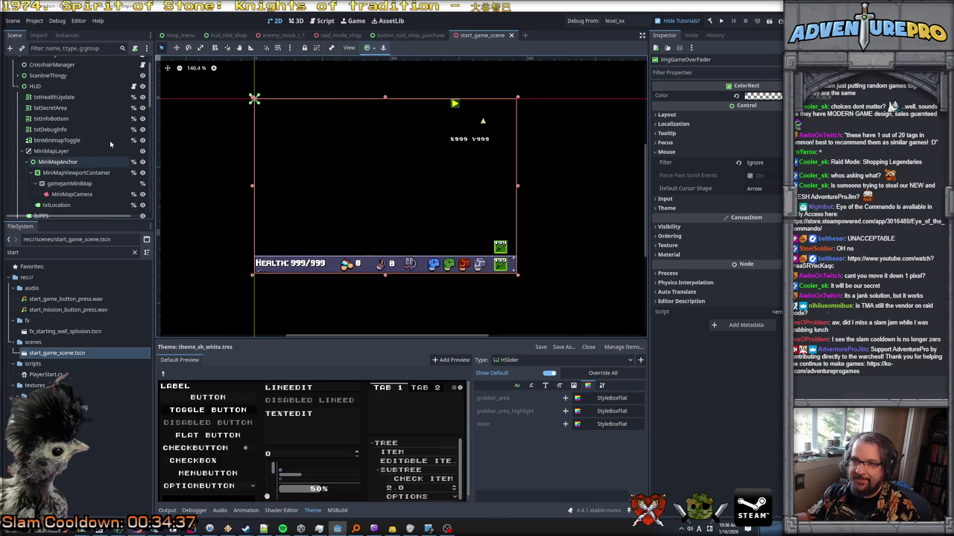
pyautogui.scroll(-10, 111, 144)
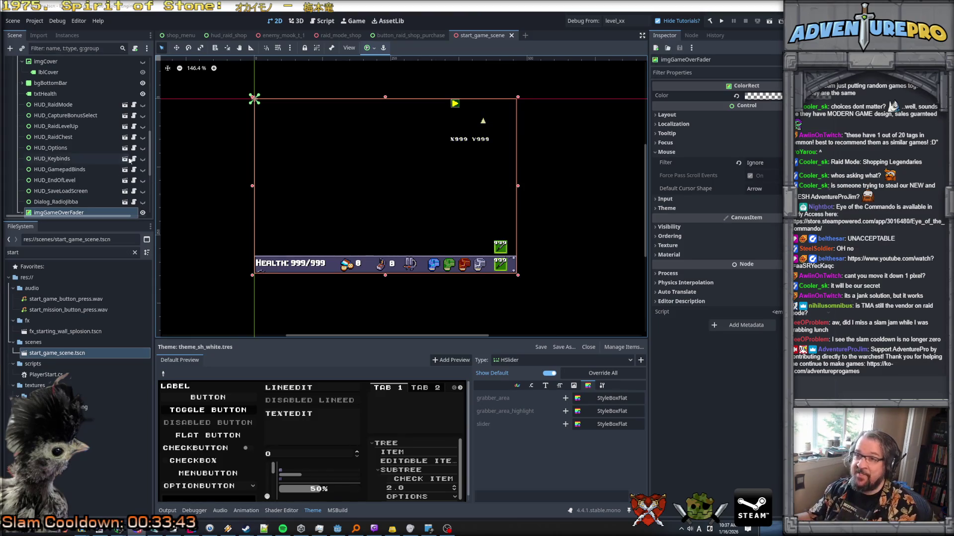
pyautogui.scroll(3, 107, 122)
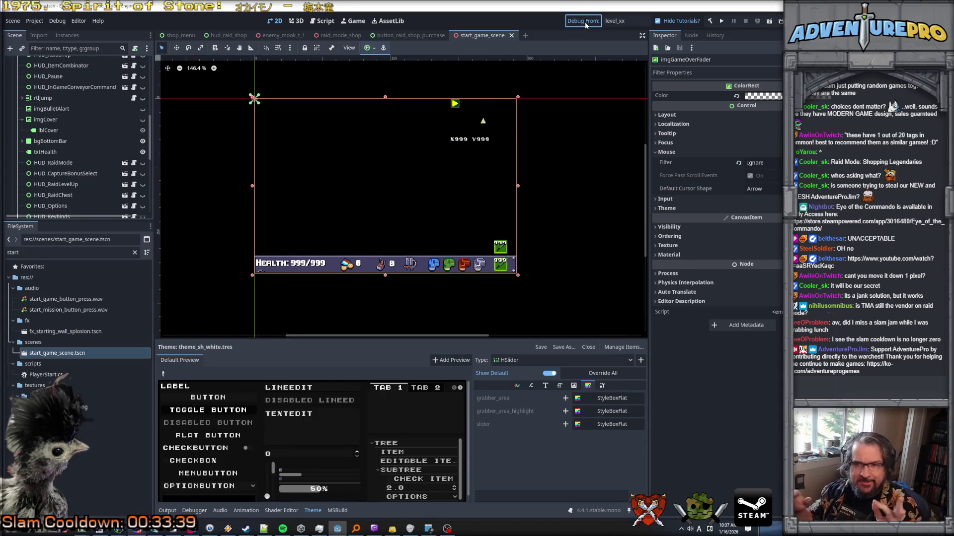
# Launch the game with F5 and run the REVEALL map cheat in the console
pyautogui.press('F5')
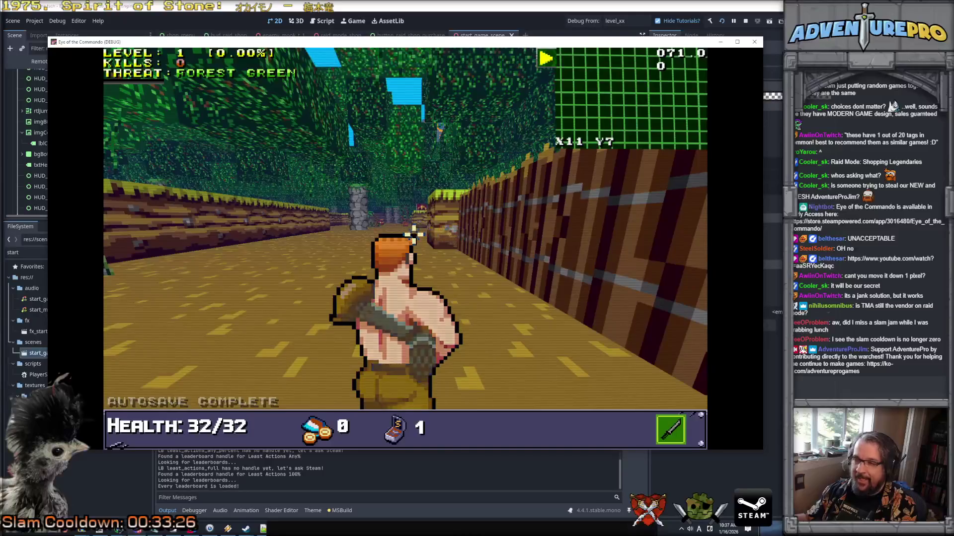
pyautogui.press('Up')
pyautogui.press('`')
pyautogui.write('REVEALL')
pyautogui.press('Return')
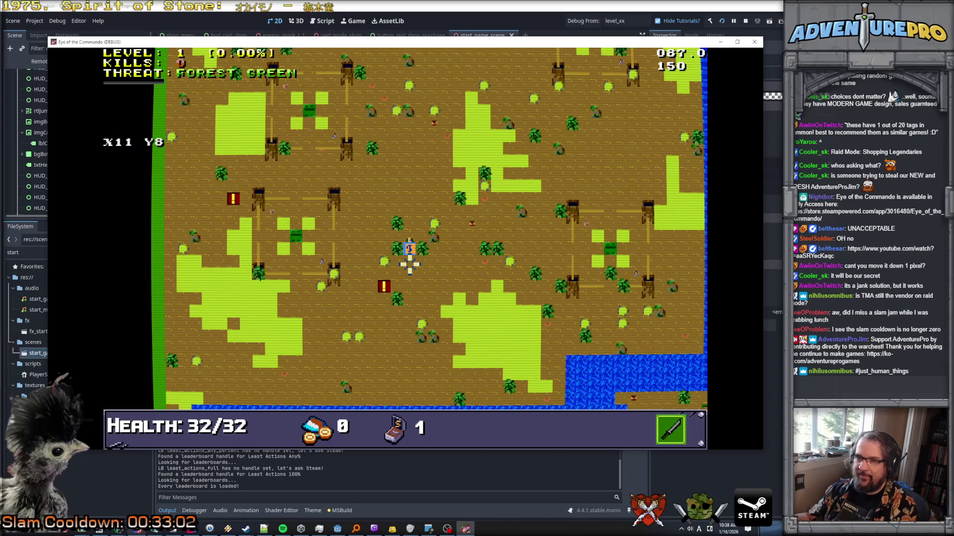
# Teleport the player with TP 70 20 and check the overhead map
pyautogui.press('`')
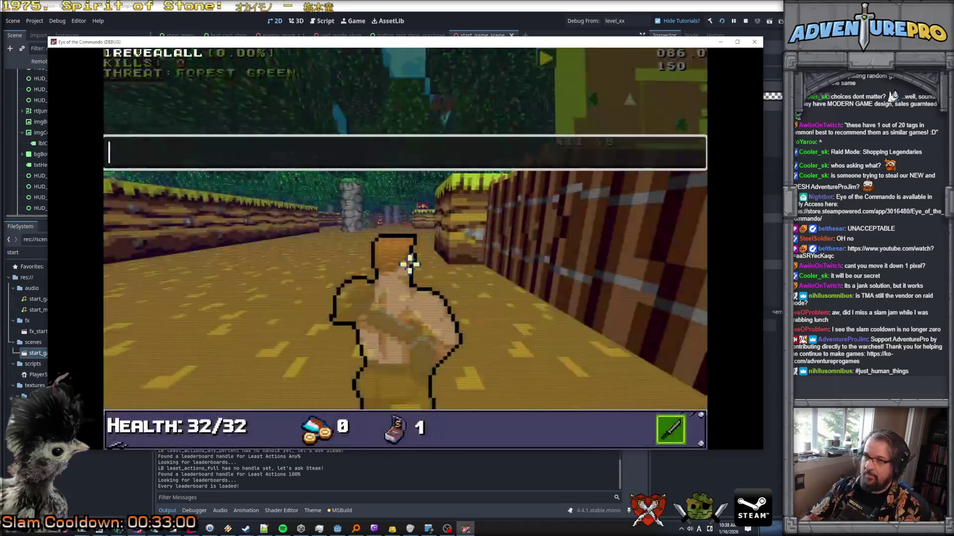
pyautogui.write('TP X')
pyautogui.press('BackSpace')
pyautogui.write('70 20')
pyautogui.press('Return')
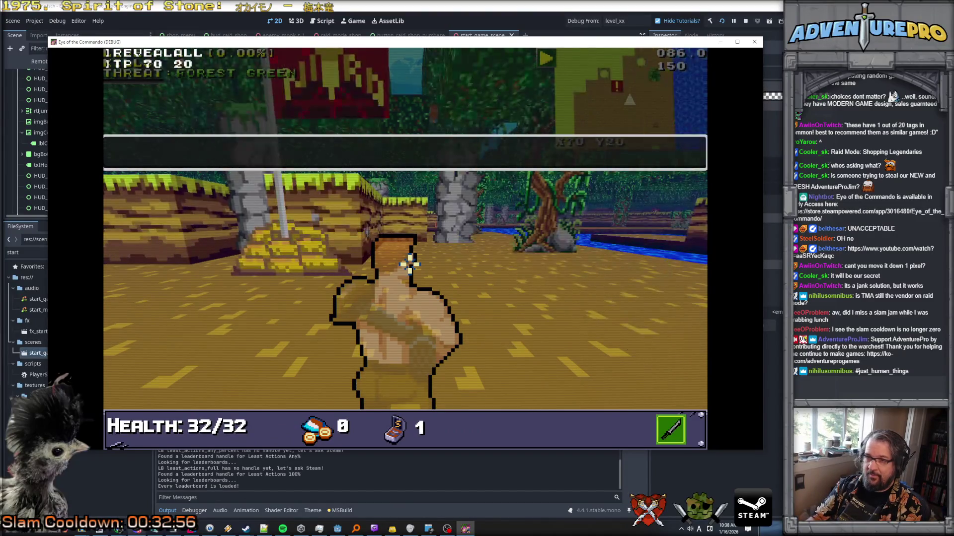
pyautogui.press('`')
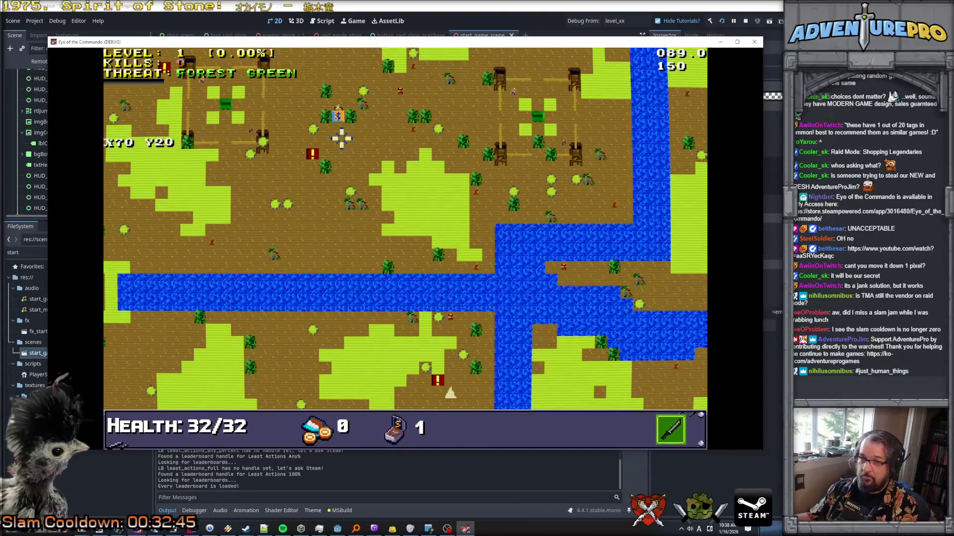
pyautogui.press('m')
# Teleport to 75 40 and walk up to the raid vendor
pyautogui.press('`')
pyautogui.write('T75 40')
pyautogui.press('Return')
pyautogui.press('w')
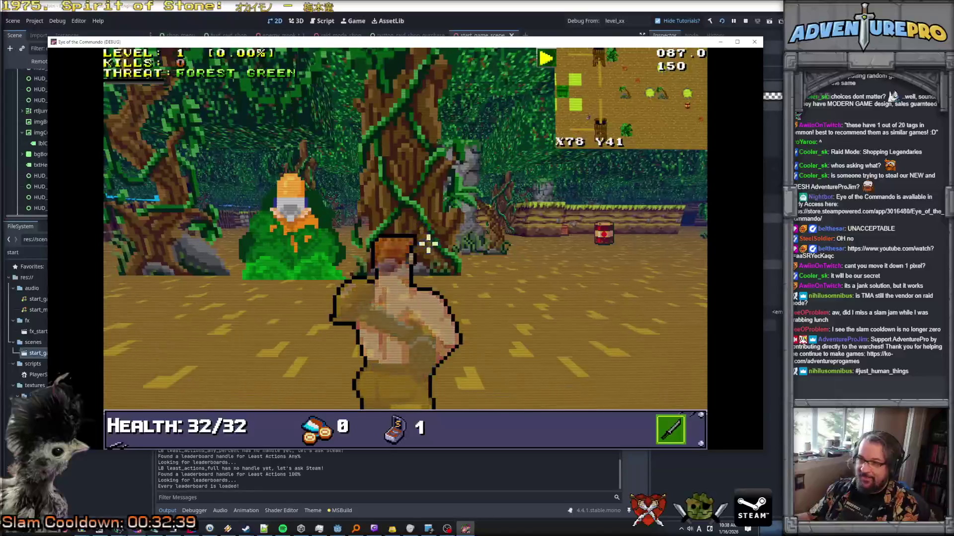
pyautogui.press('w')
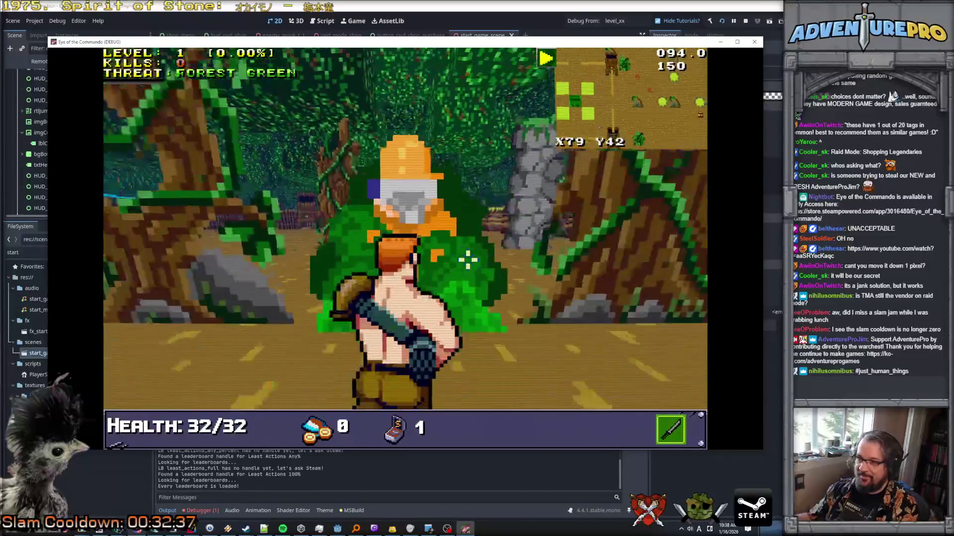
# Open the NullReferenceException's source code from the Debugger's Errors list
pyautogui.click(202, 510)
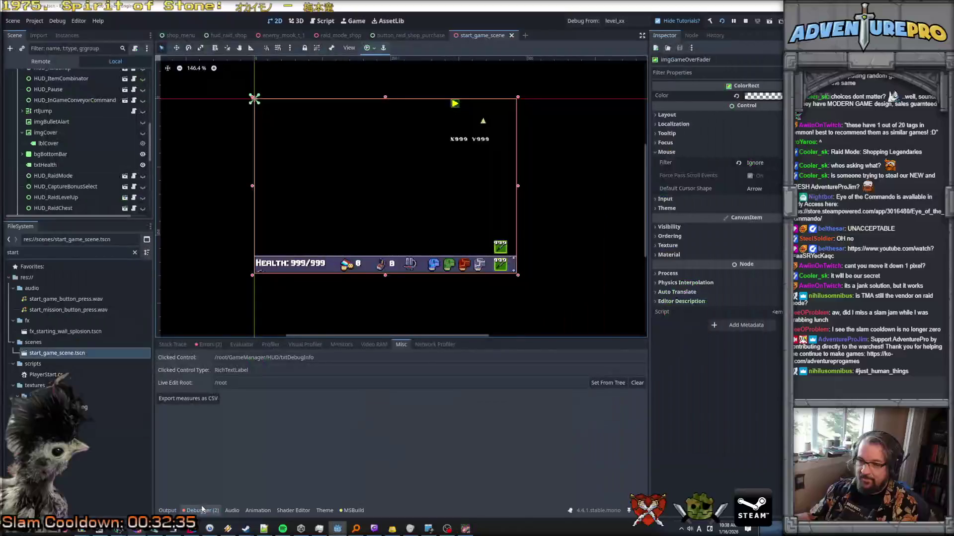
pyautogui.click(208, 344)
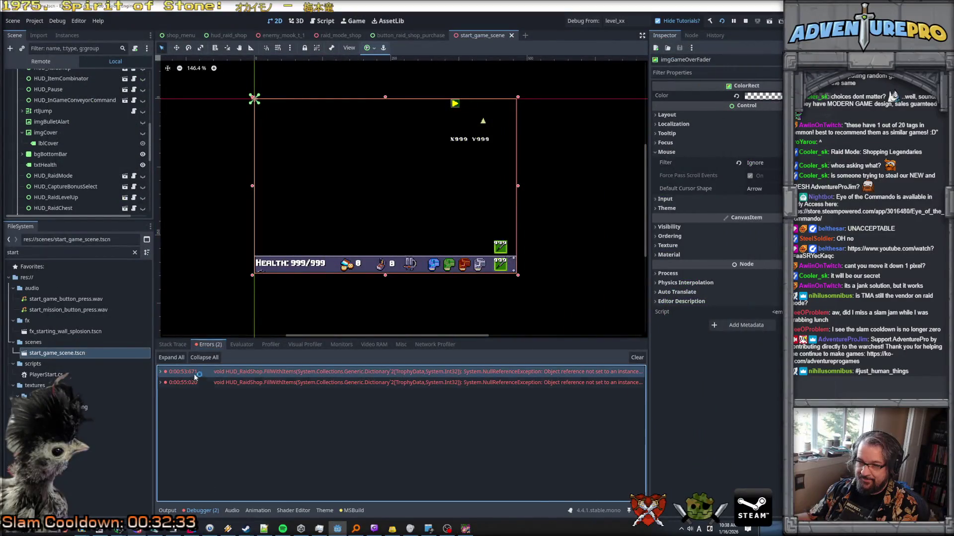
pyautogui.doubleClick(196, 376)
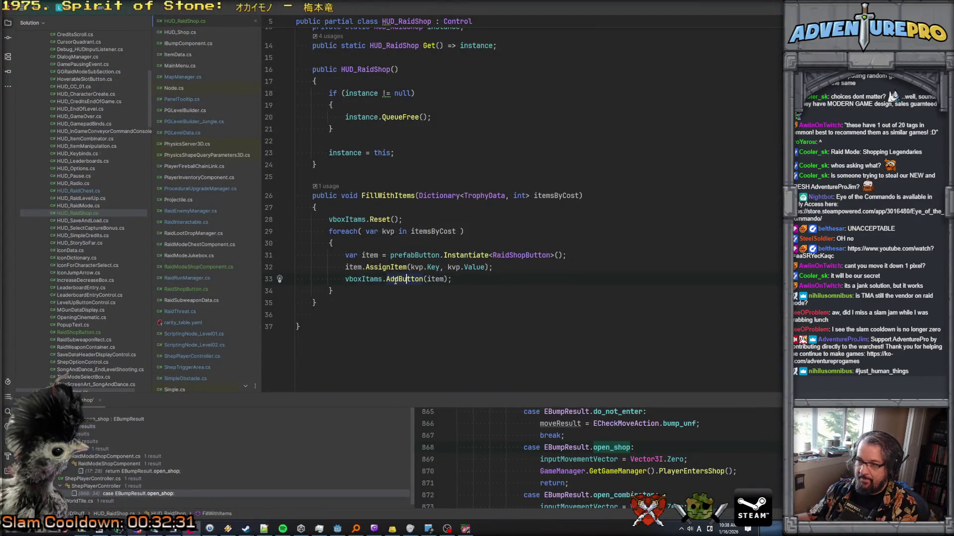
# Check AddButton's signature in FillWithItems, then stop the running game in Godot
pyautogui.moveTo(395, 281)
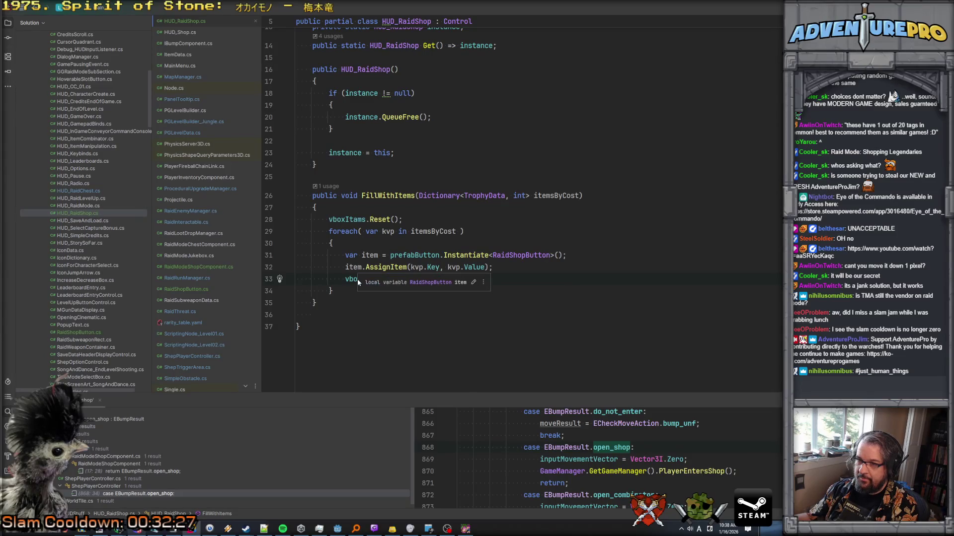
pyautogui.hotkey('alt', 'Tab')
pyautogui.click(745, 21)
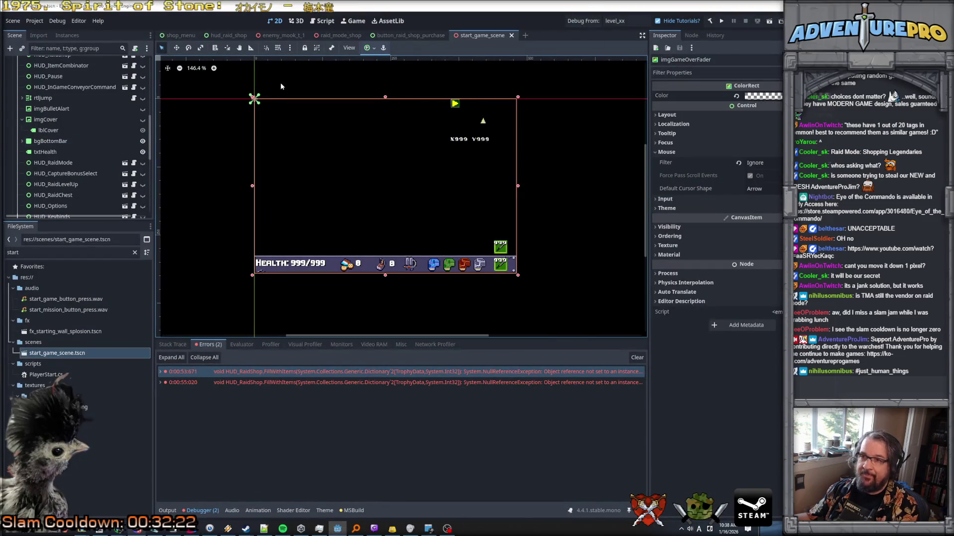
# In the hud_raid_shop scene, assign button_raid_shop_purchase.tscn as the Prefab Button
pyautogui.click(227, 36)
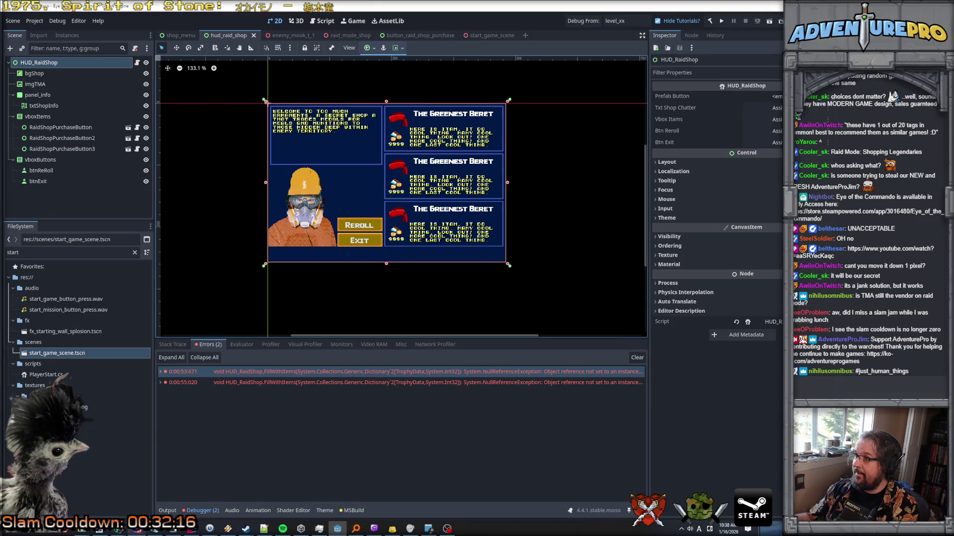
pyautogui.click(778, 123)
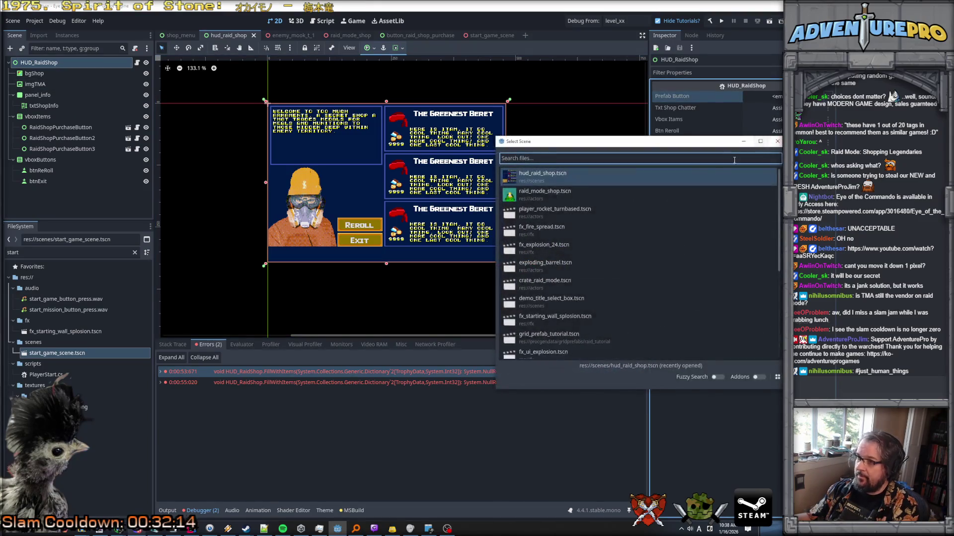
pyautogui.write('raid')
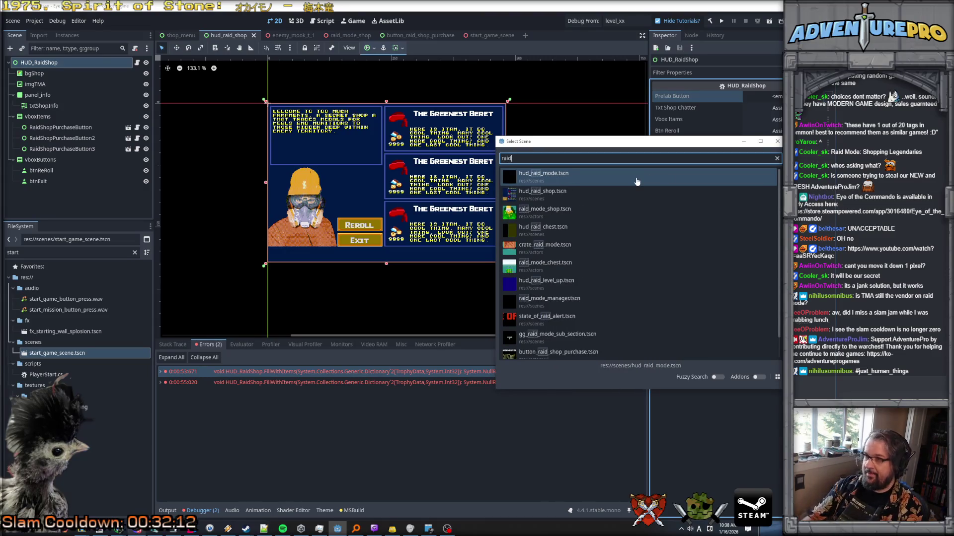
pyautogui.write('_sho')
pyautogui.press('Down')
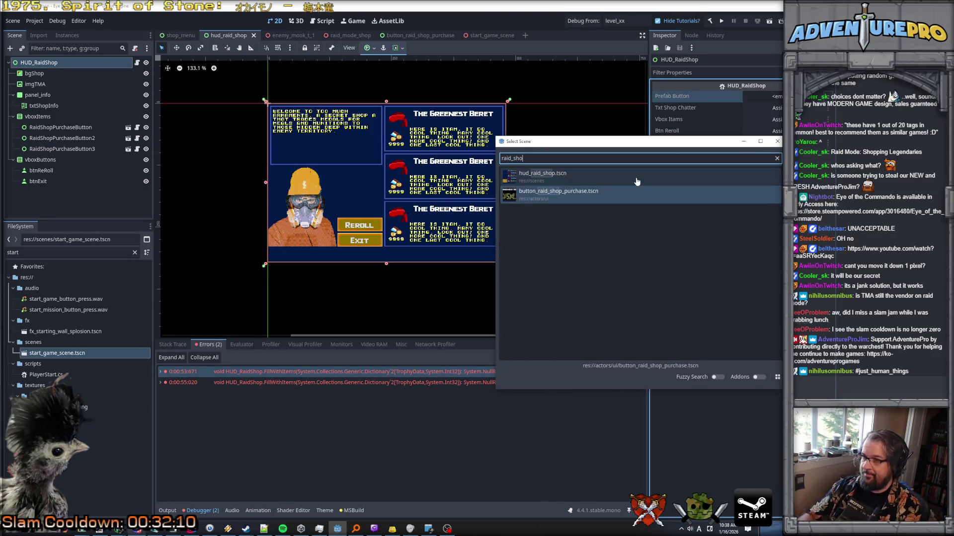
pyautogui.press('Return')
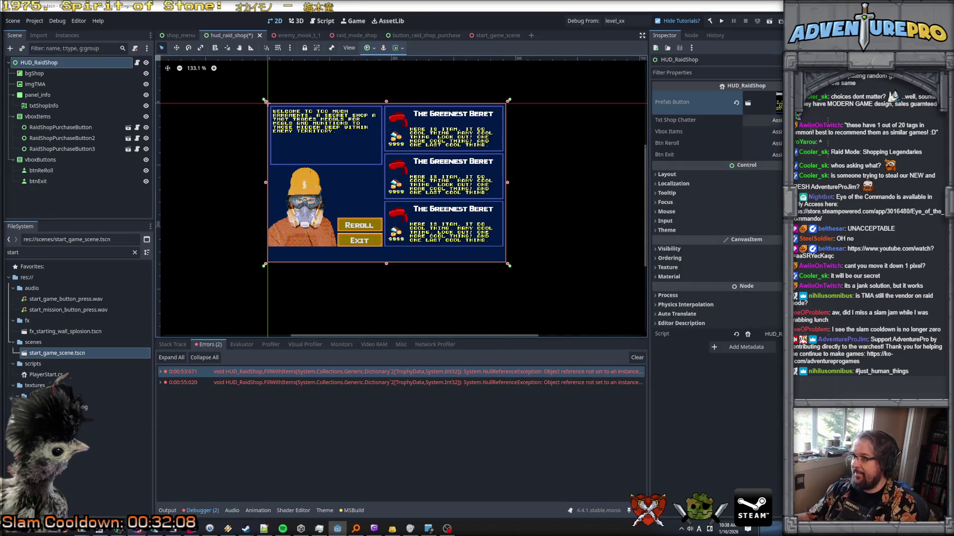
# Link txtShopInfo, vboxItems, btnReRoll and btnExit to their Inspector fields and save the scene
pyautogui.moveTo(53, 106)
pyautogui.mouseDown()
pyautogui.moveTo(730, 142)
pyautogui.moveTo(760, 120)
pyautogui.mouseUp()
pyautogui.moveTo(39, 116); pyautogui.dragTo(771, 135)
pyautogui.moveTo(42, 170)
pyautogui.mouseDown()
pyautogui.moveTo(777, 144)
pyautogui.moveTo(44, 182)
pyautogui.moveTo(564, 150)
pyautogui.moveTo(696, 151)
pyautogui.mouseUp()
pyautogui.moveTo(773, 155); pyautogui.dragTo(773, 154)
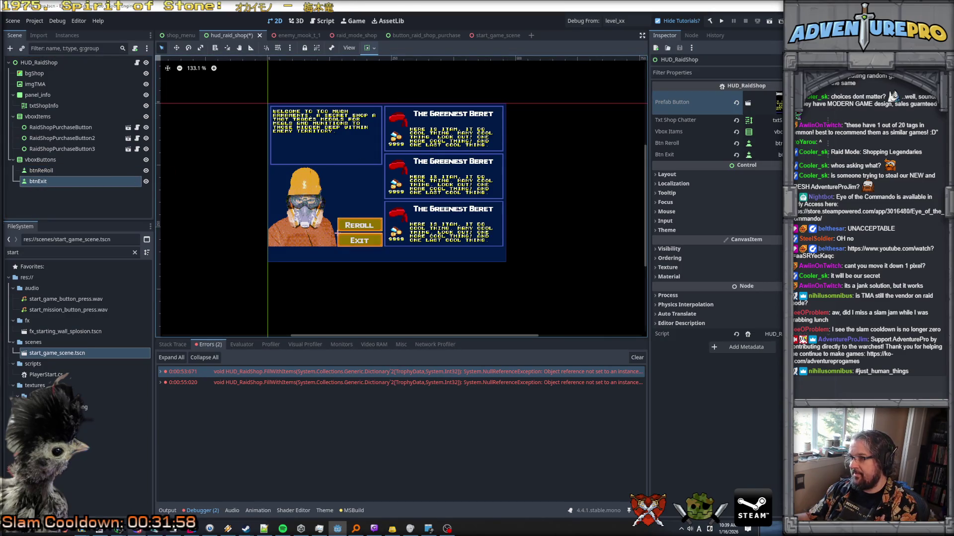
pyautogui.hotkey('ctrl', 's')
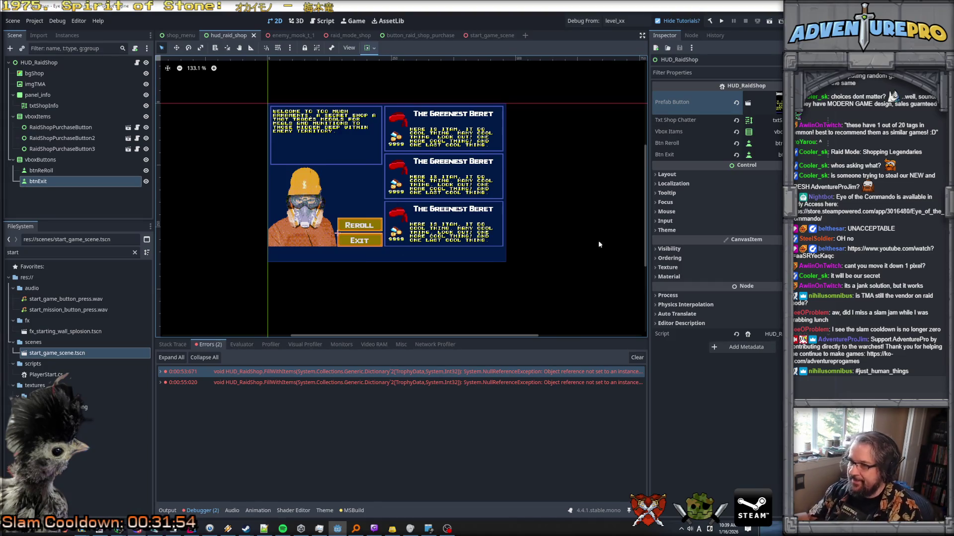
pyautogui.hotkey('alt', 'Tab')
pyautogui.scroll(-3, 377, 170)
# Add a _Ready override to HUD_RaidShop containing btnReroll.Disabled = true;
pyautogui.click(348, 202)
pyautogui.press('Return')
pyautogui.press('Return')
pyautogui.write('_rea')
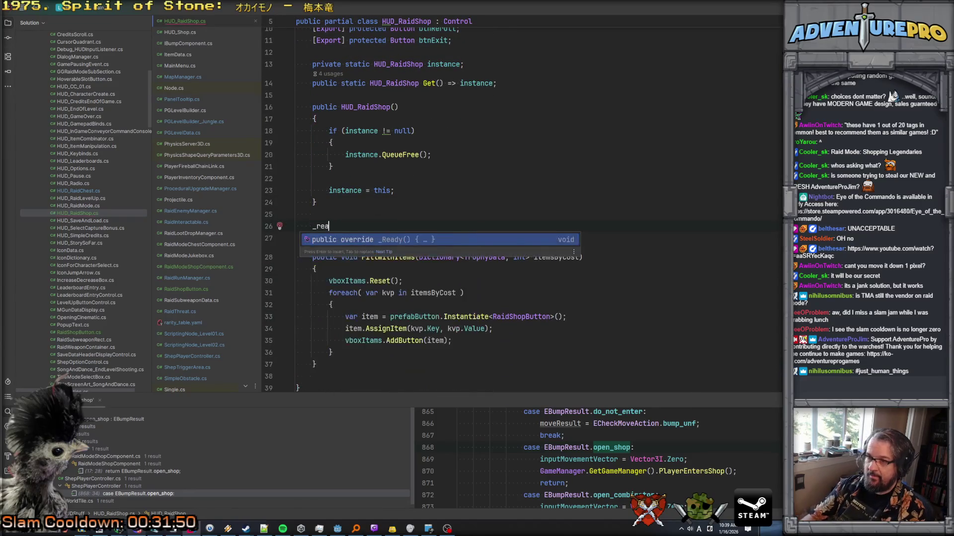
pyautogui.press('Return')
pyautogui.press('Return')
pyautogui.write('btnR')
pyautogui.press('Return')
pyautogui.write('.d')
pyautogui.press('Return')
pyautogui.write('= true;')
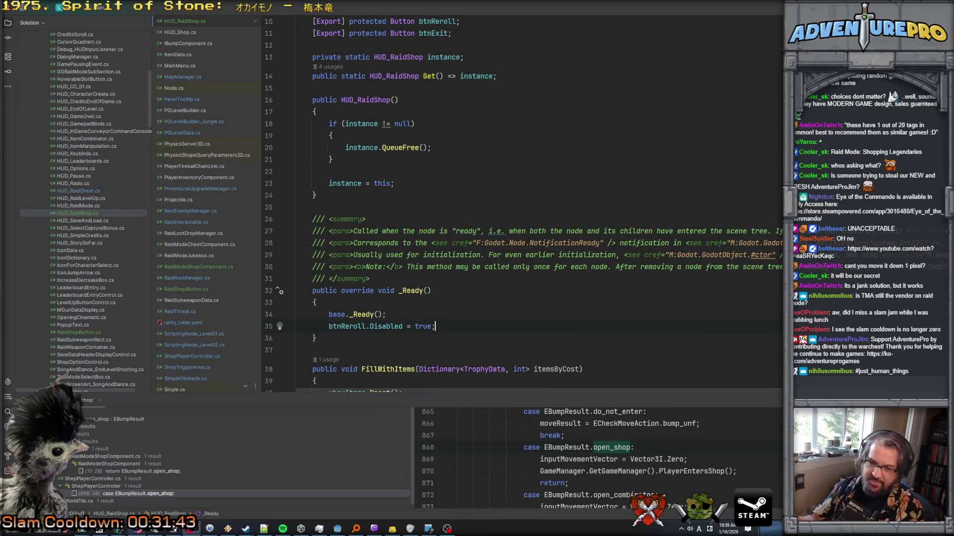
pyautogui.scroll(-4, 407, 245)
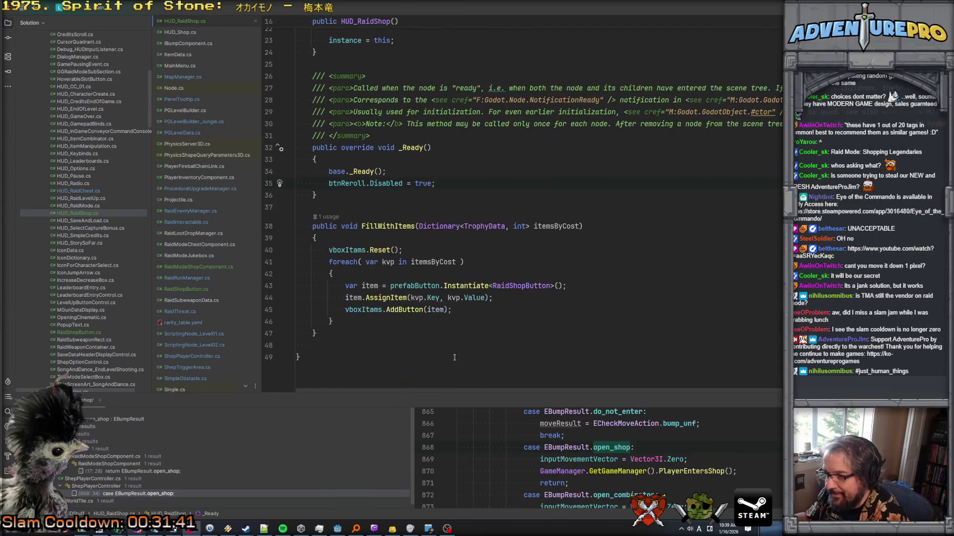
pyautogui.click(338, 529)
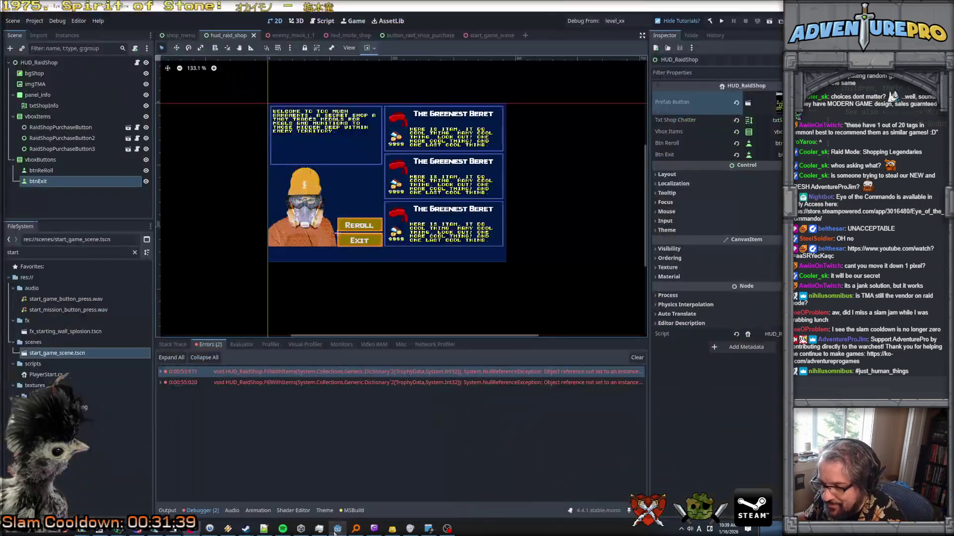
# Save hud_raid_shop and relaunch Eye of the Commando from Godot
pyautogui.click(570, 25)
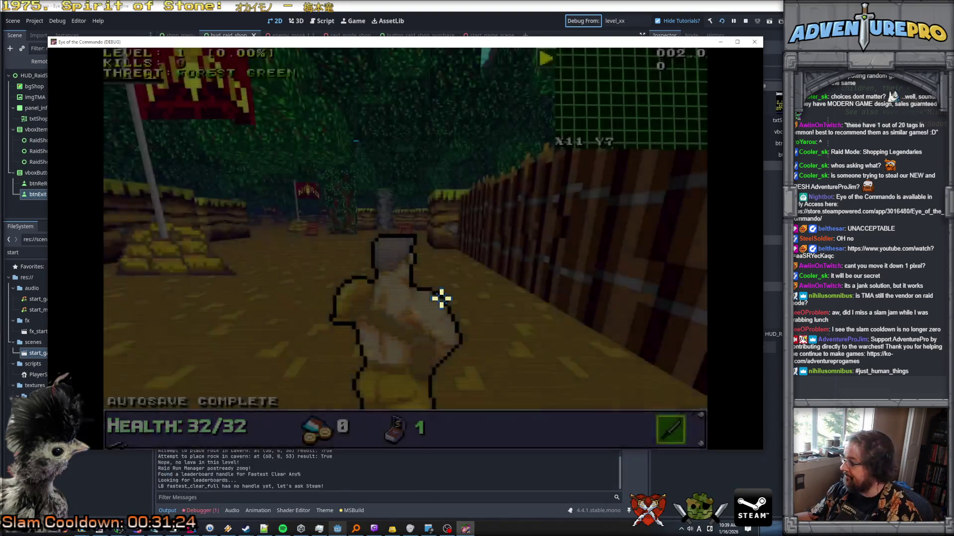
pyautogui.press('`')
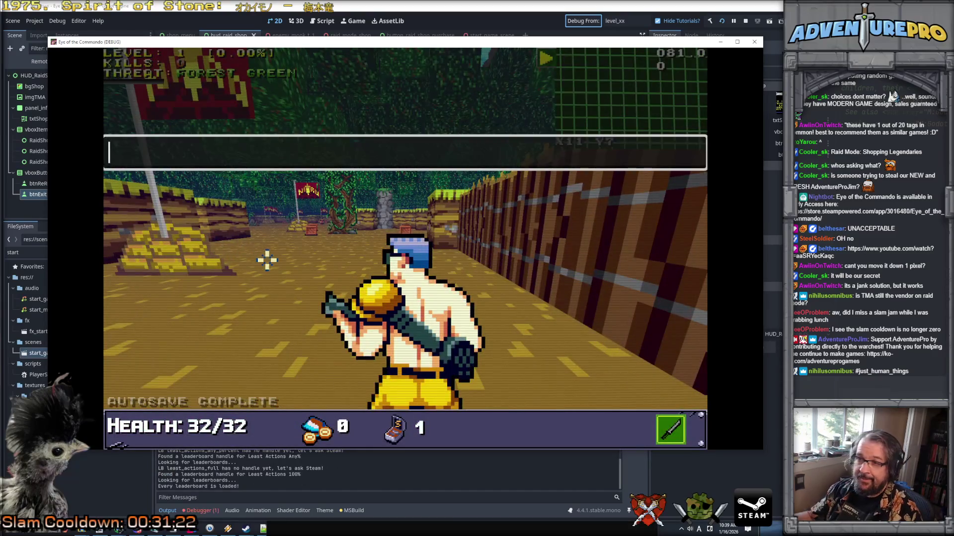
# Run the REVEALALL cheat, teleport to X25 Y50, and walk toward an enemy, checking the overhead map
pyautogui.write('REVE')
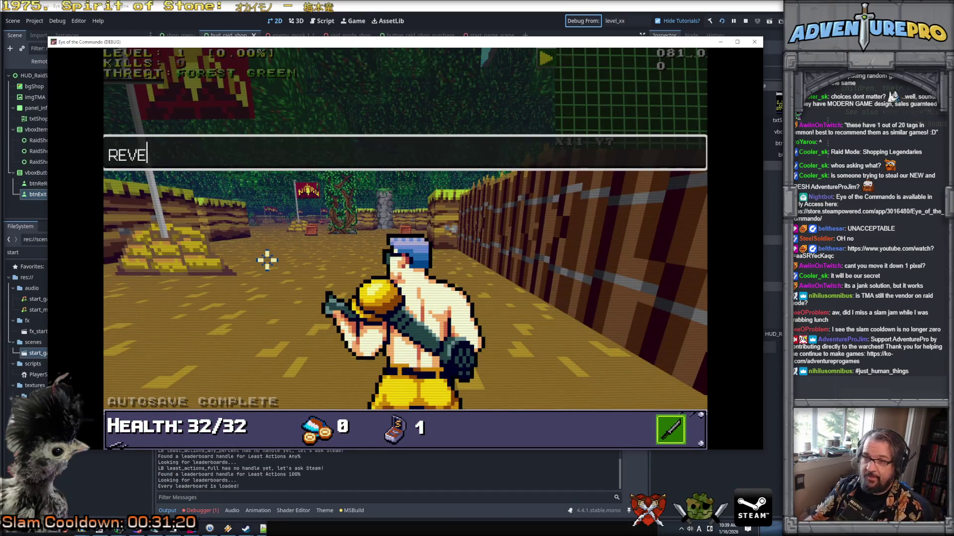
pyautogui.write('ALALL')
pyautogui.press('Return')
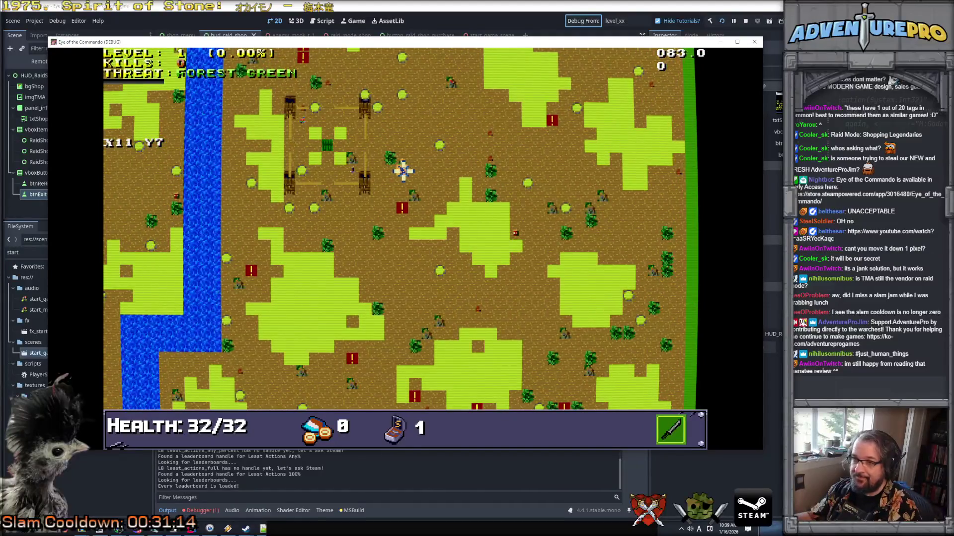
pyautogui.press('`')
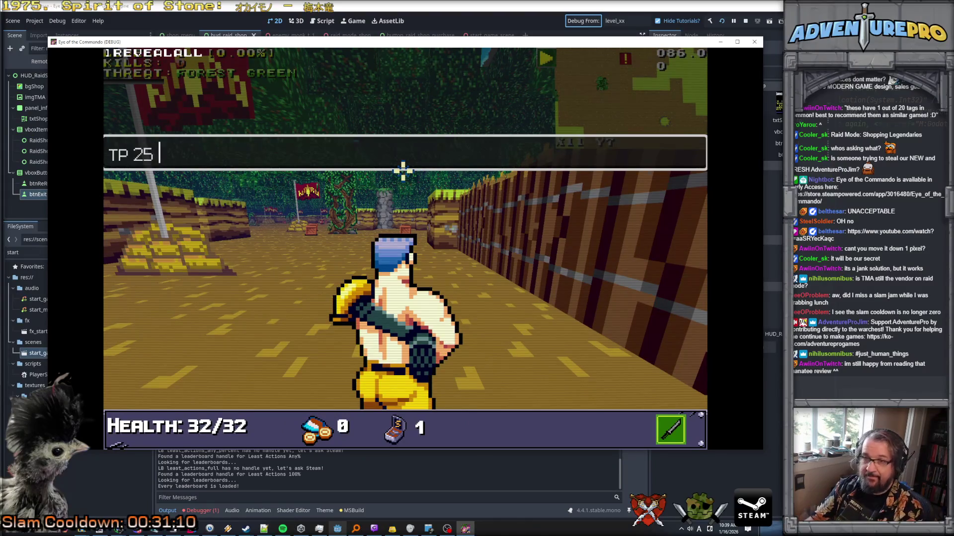
pyautogui.press('`')
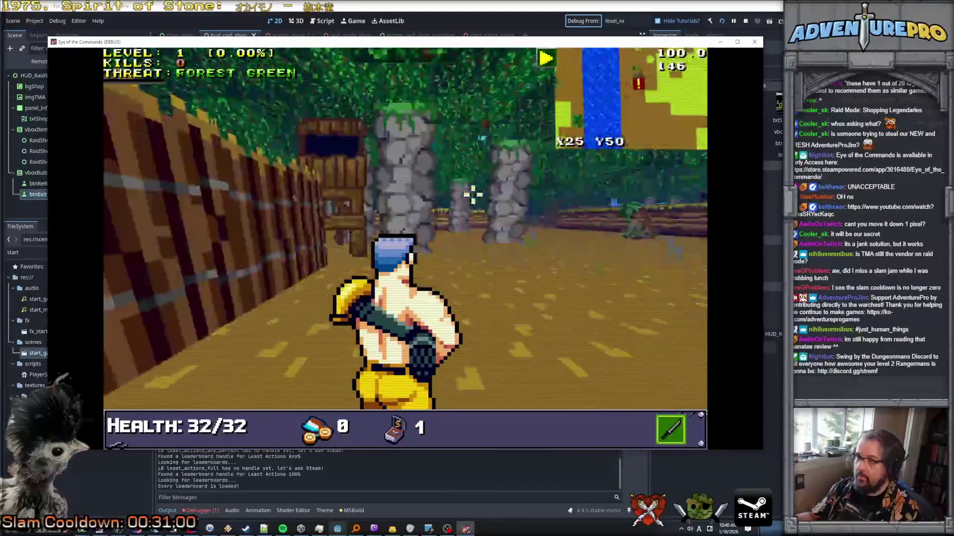
pyautogui.press('d')
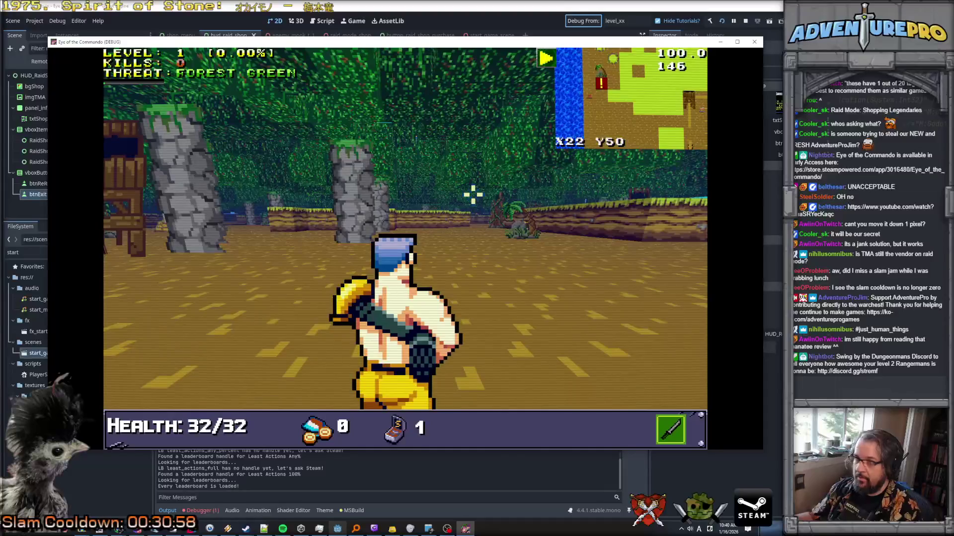
pyautogui.press('m')
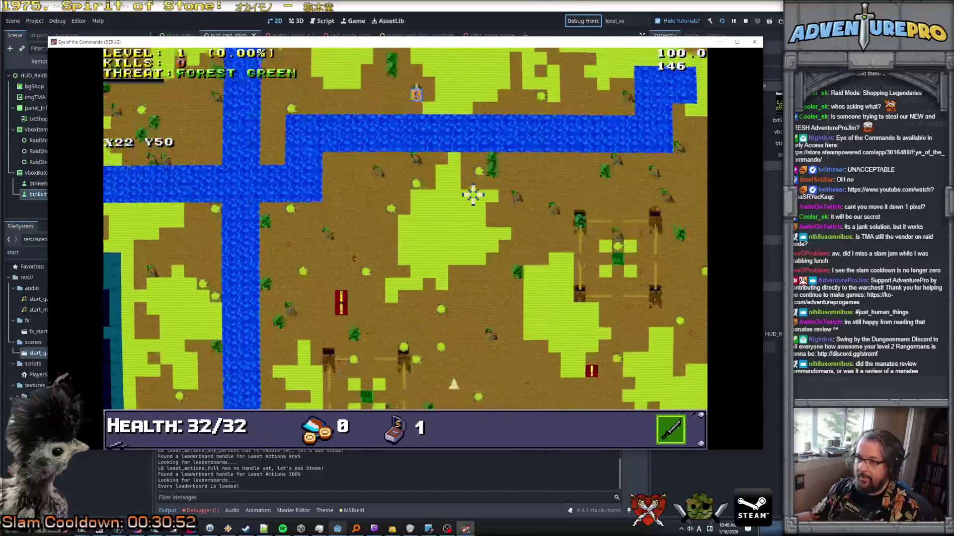
pyautogui.press('m')
pyautogui.press('w')
pyautogui.press('w')
pyautogui.press('w')
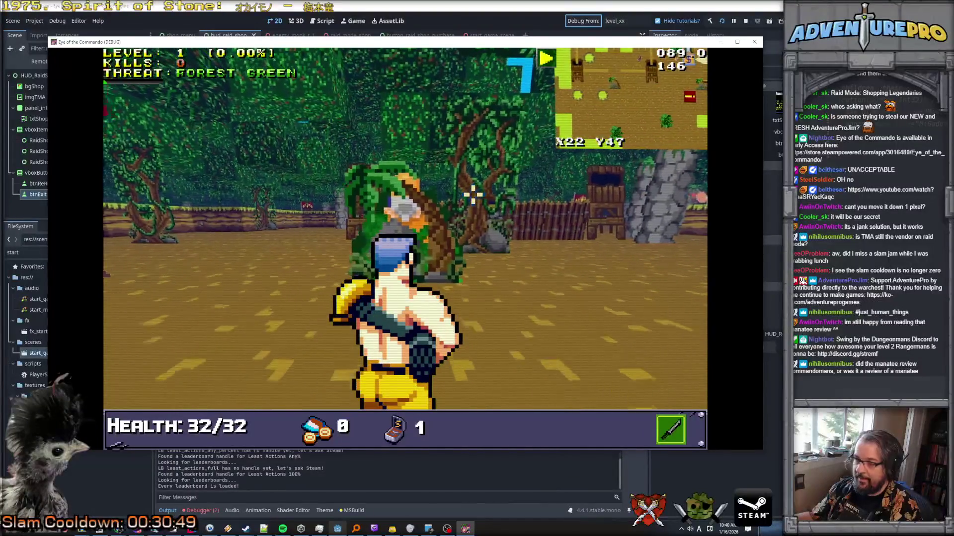
pyautogui.press('w')
pyautogui.press('d')
pyautogui.press('d')
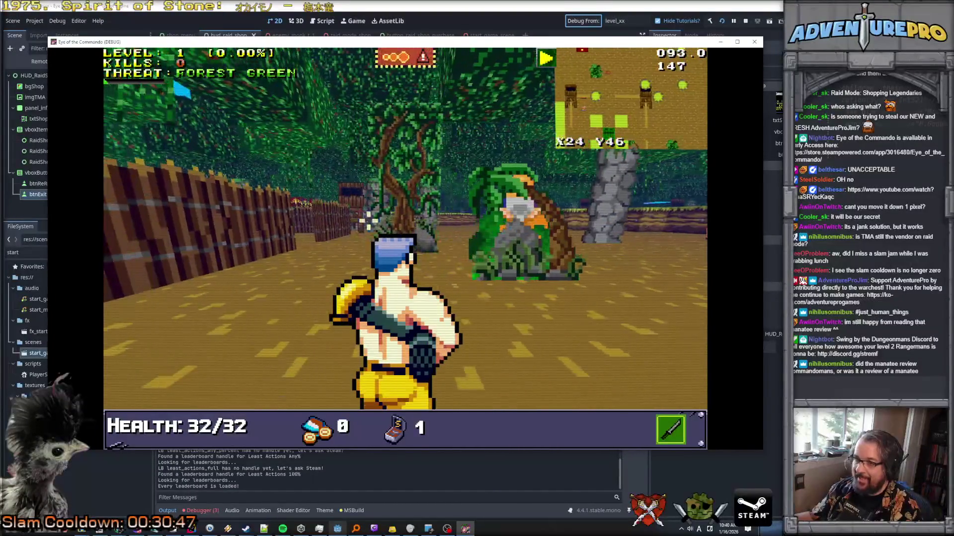
# Enter the UNDYING and WARGHOD cheats in the debug console
pyautogui.press('`')
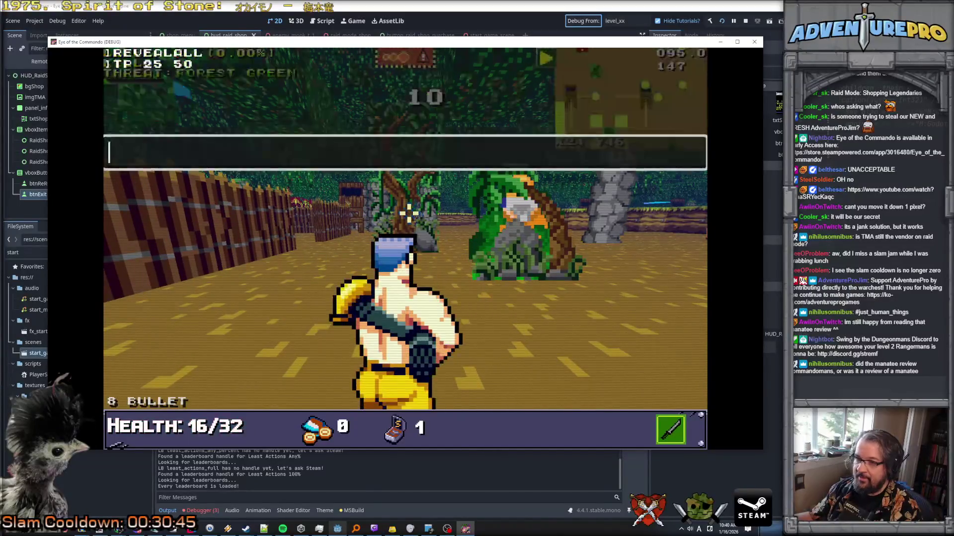
pyautogui.write('UNDYINg')
pyautogui.press('Return')
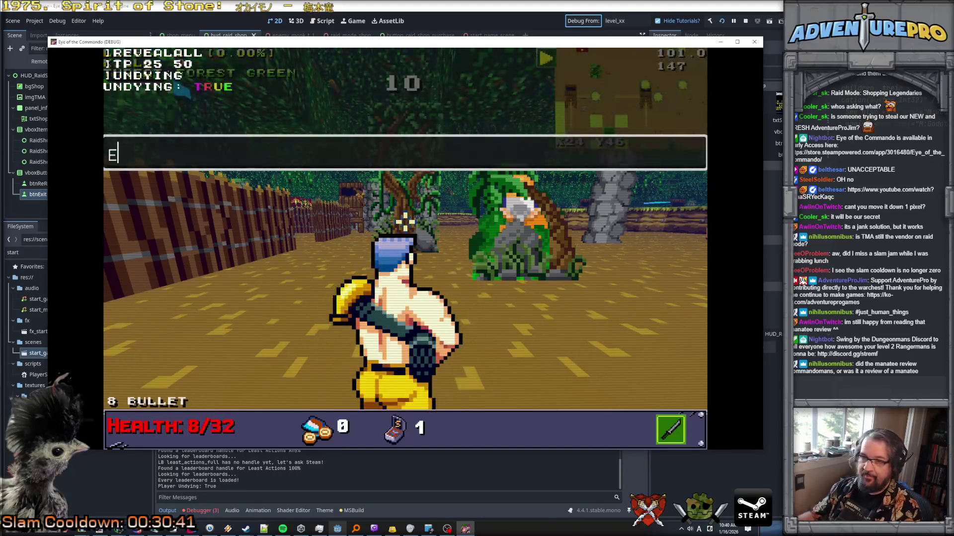
pyautogui.write('GHOD')
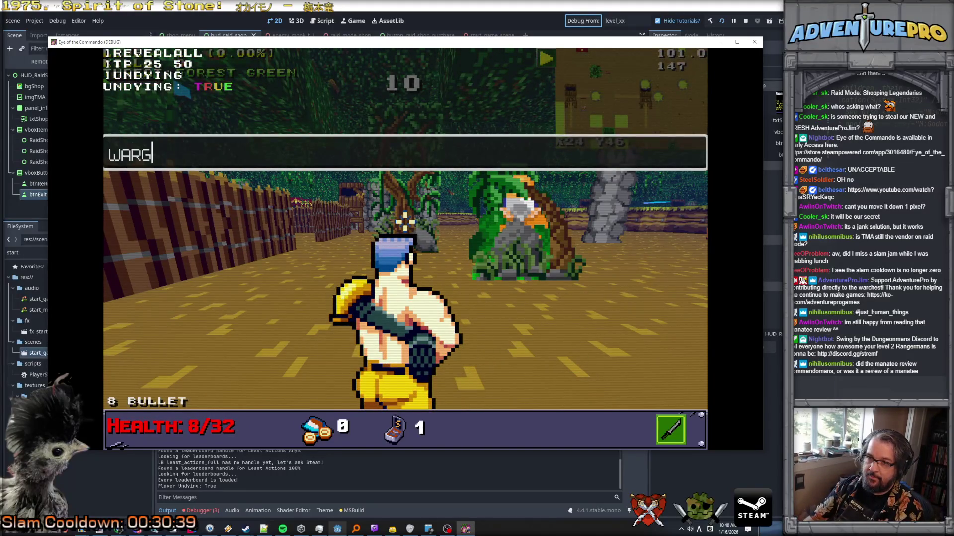
pyautogui.press('`')
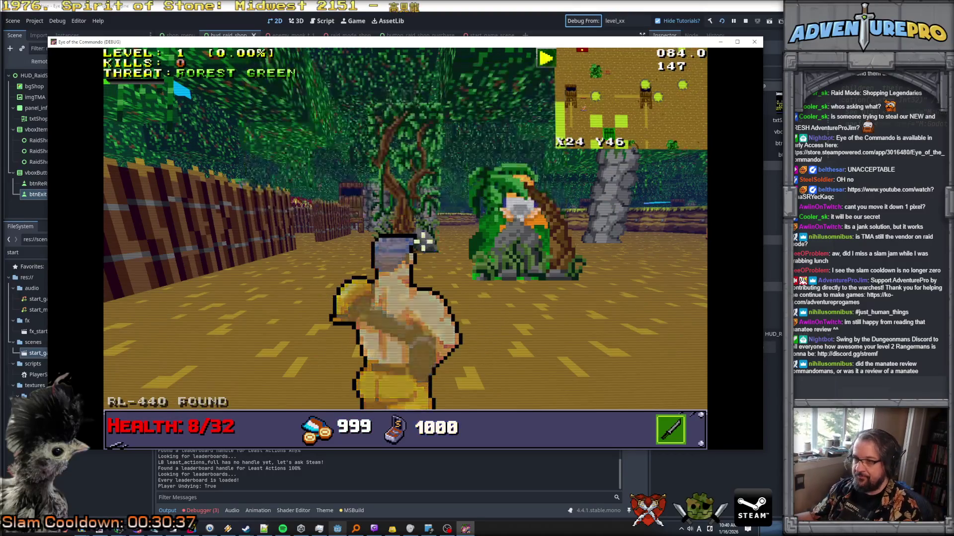
# Shoot the enemies ahead, including the Nitro Mook, and glance at the overhead map
pyautogui.click(407, 199)
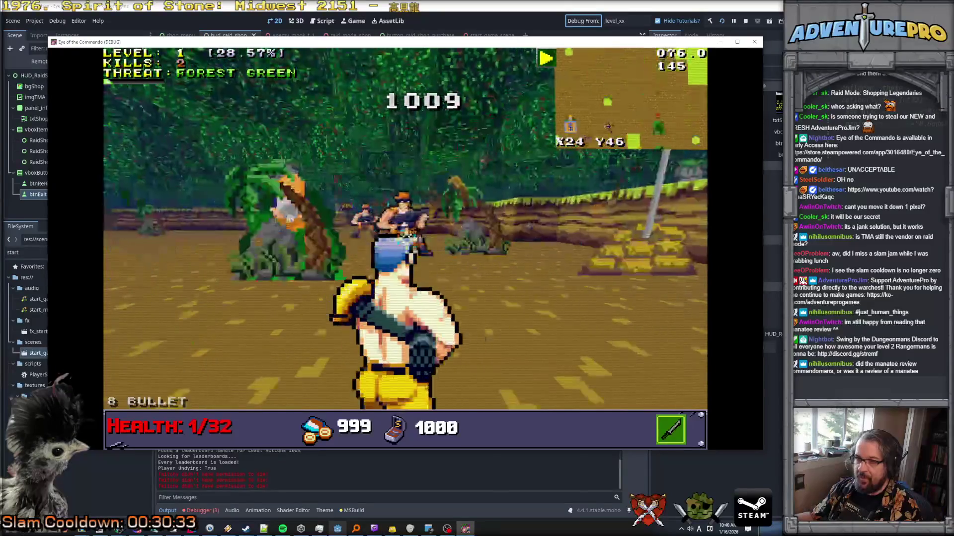
pyautogui.click(395, 222)
pyautogui.click(413, 228)
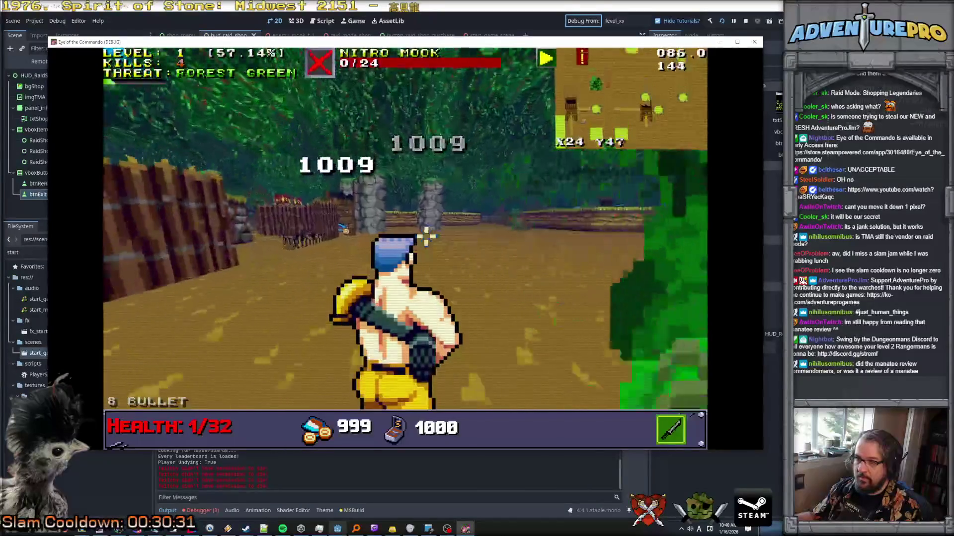
pyautogui.press('w')
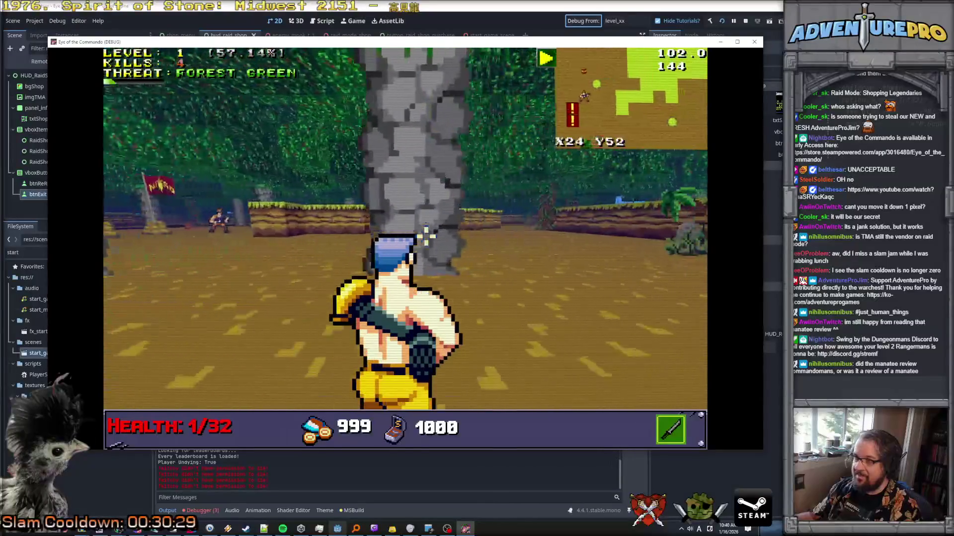
pyautogui.press('m')
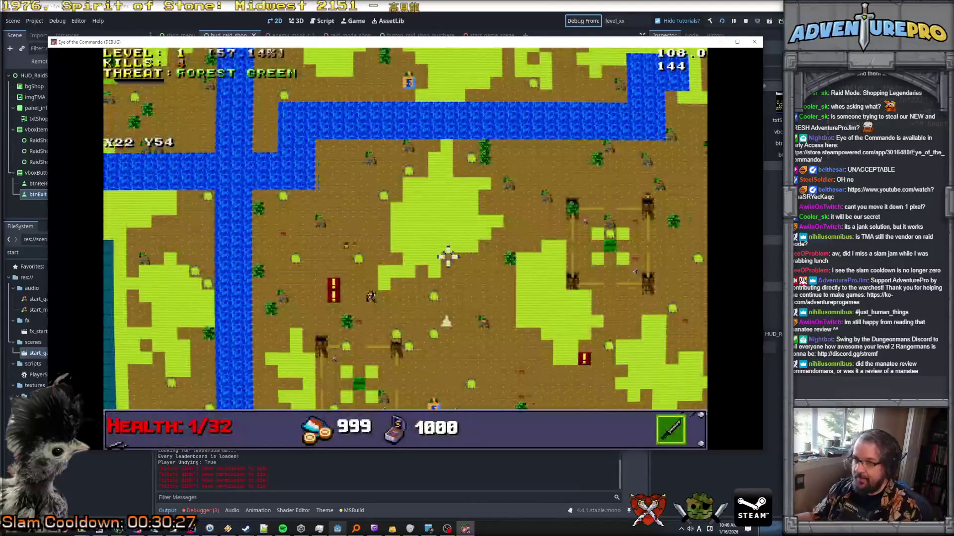
pyautogui.press('m')
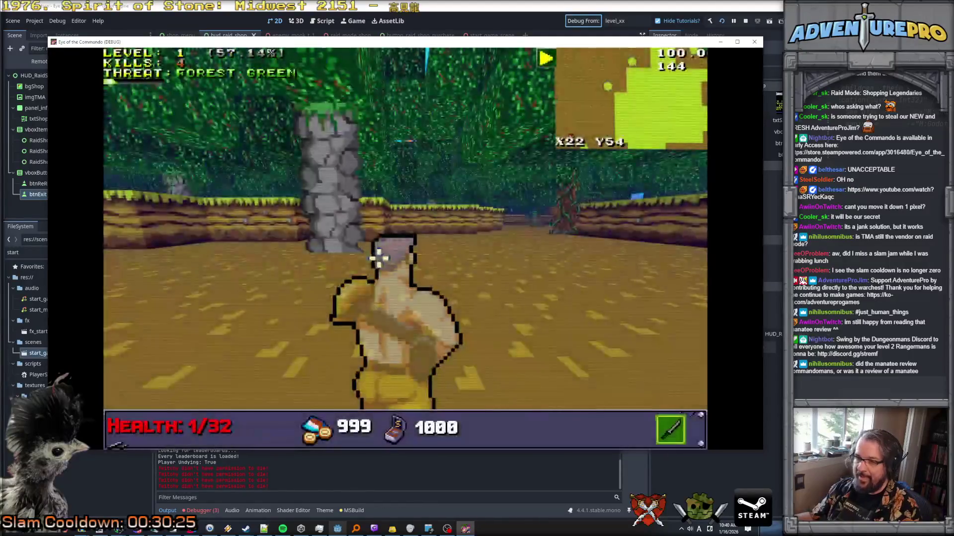
# Advance through the level to the river, then show the Debugger's Errors list in the editor
pyautogui.press('w')
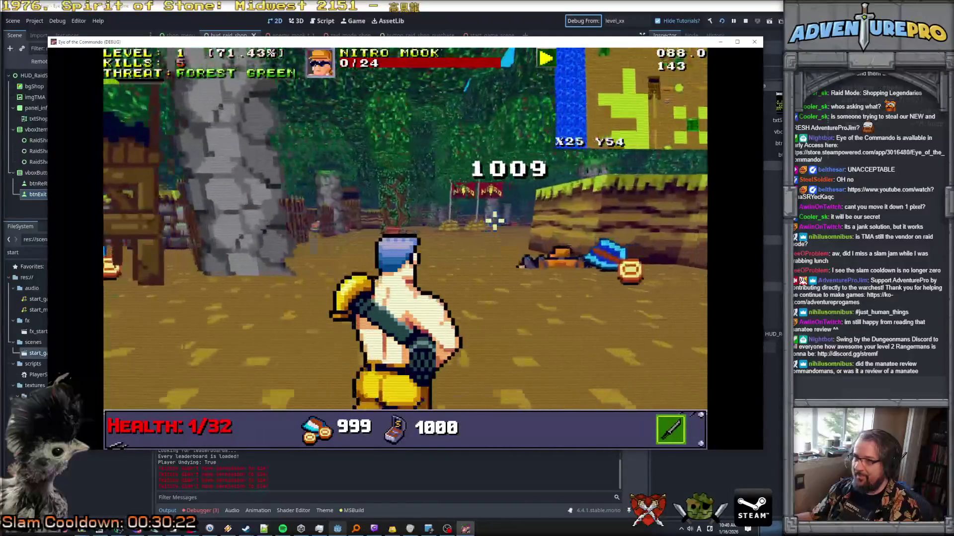
pyautogui.press('w')
pyautogui.press('w')
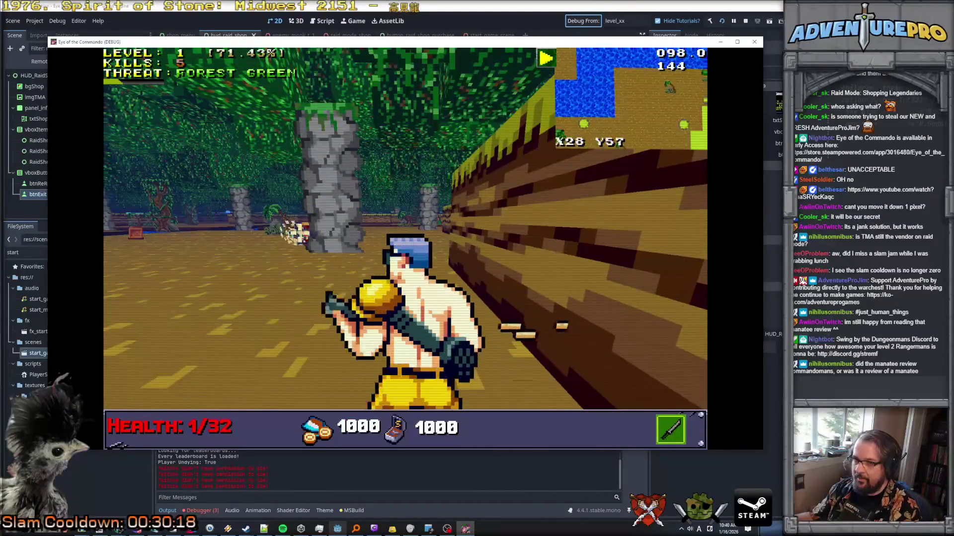
pyautogui.press('w')
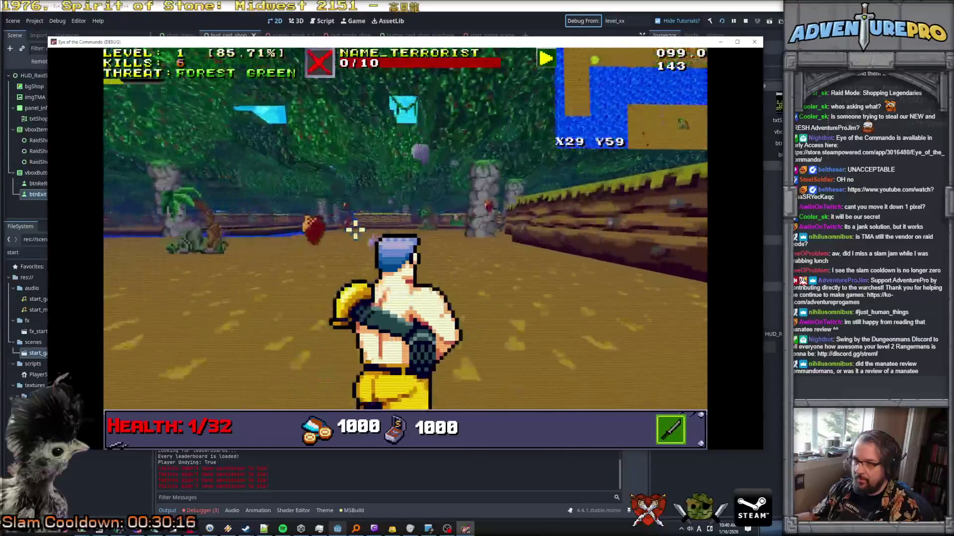
pyautogui.press('w')
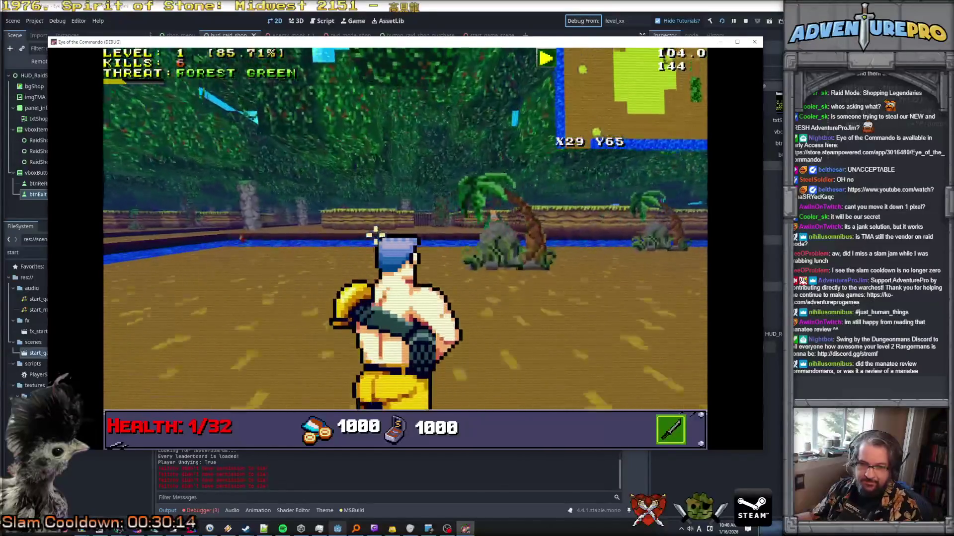
pyautogui.press('w')
pyautogui.press('w')
pyautogui.press('w')
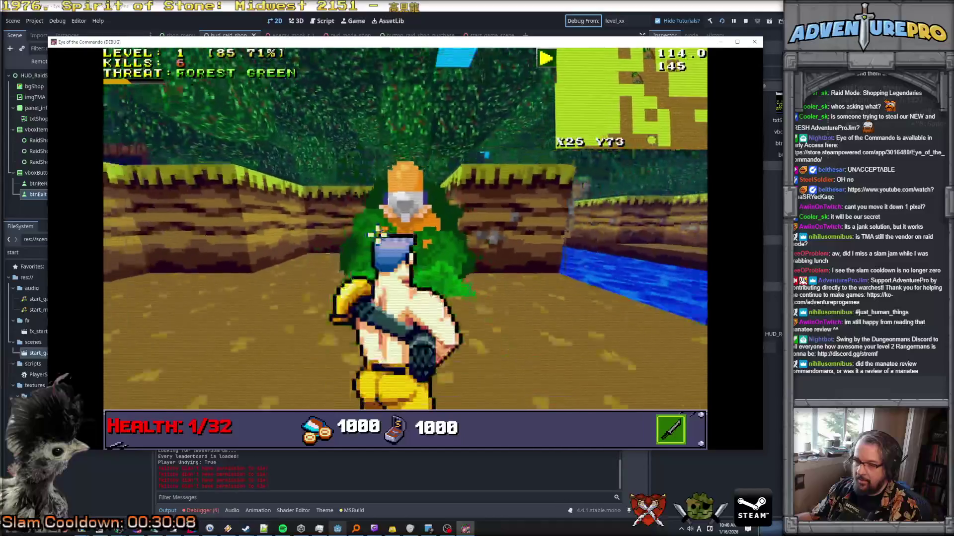
pyautogui.click(208, 512)
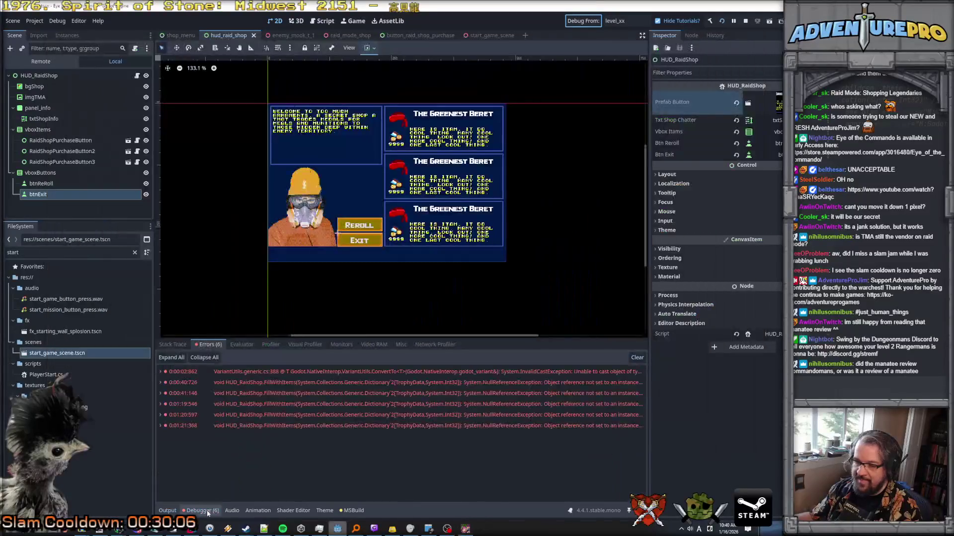
# Expand the last error and open its C# source location in Rider
pyautogui.click(160, 426)
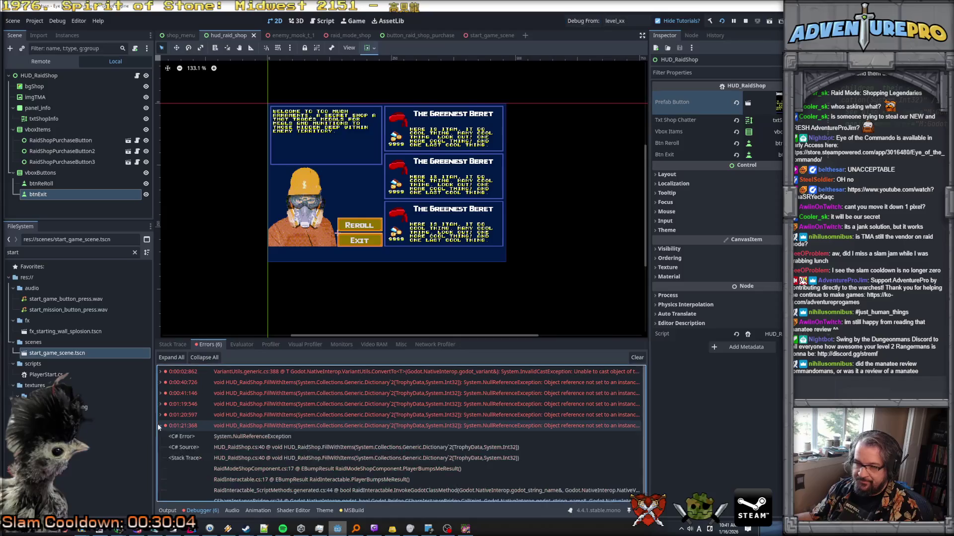
pyautogui.click(293, 447)
pyautogui.doubleClick(300, 446)
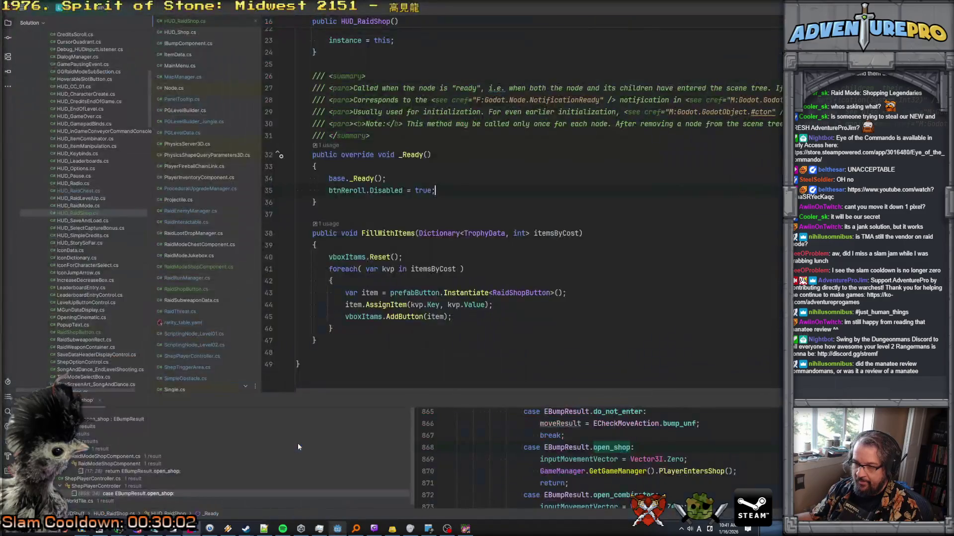
pyautogui.scroll(5, 342, 182)
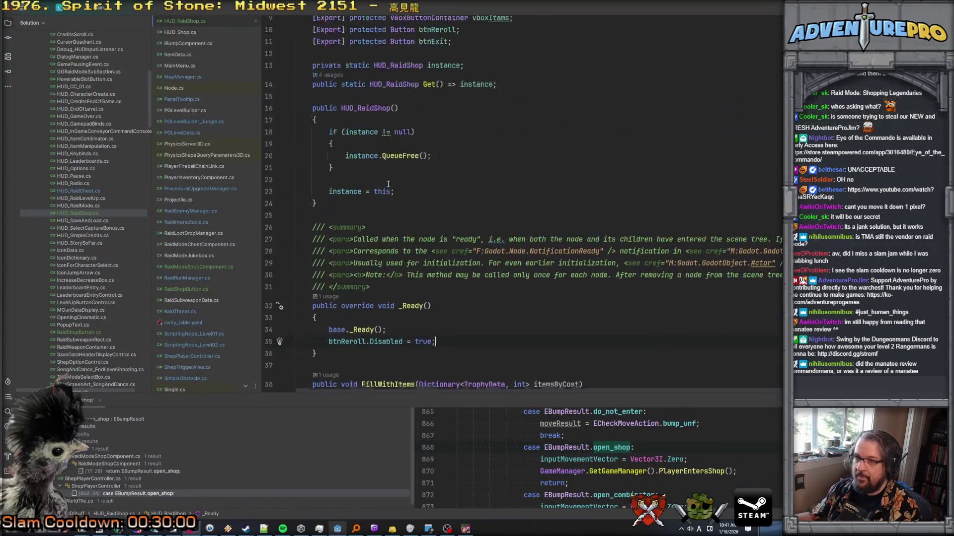
pyautogui.scroll(-2, 342, 181)
# Select the vboxItems.Reset() call on line 40 of HUD_RaidShop.cs
pyautogui.hotkey('alt', 'Tab')
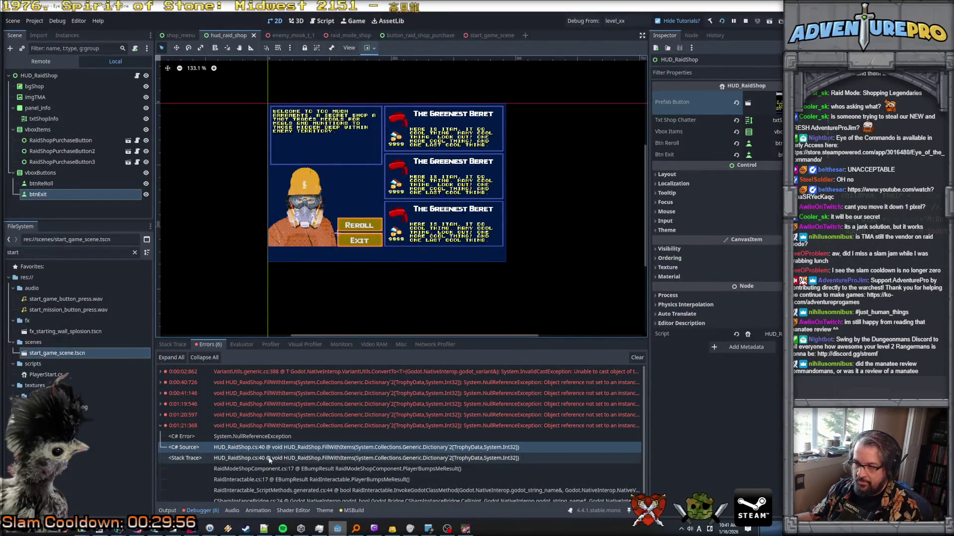
pyautogui.hotkey('alt', 'Tab')
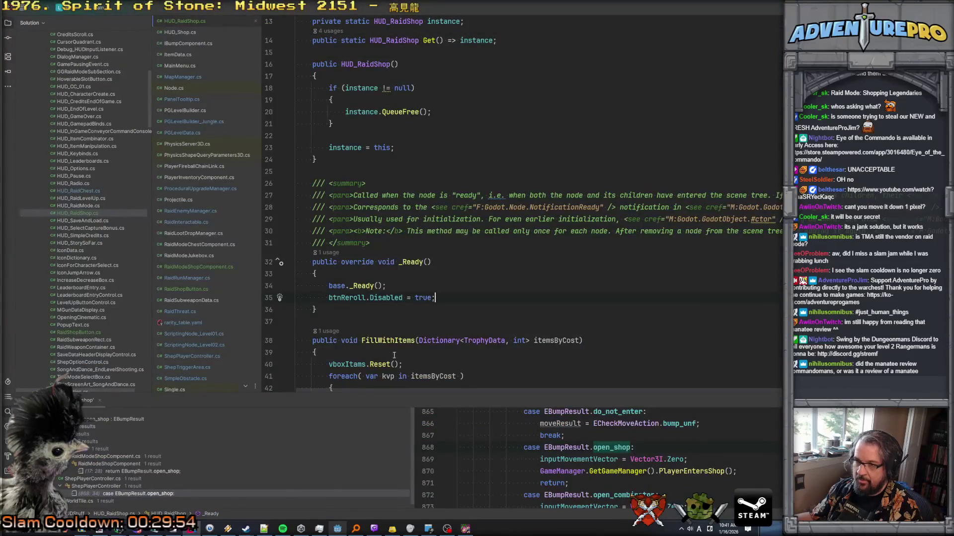
pyautogui.hotkey('alt', 'Tab')
pyautogui.hotkey('alt', 'Tab')
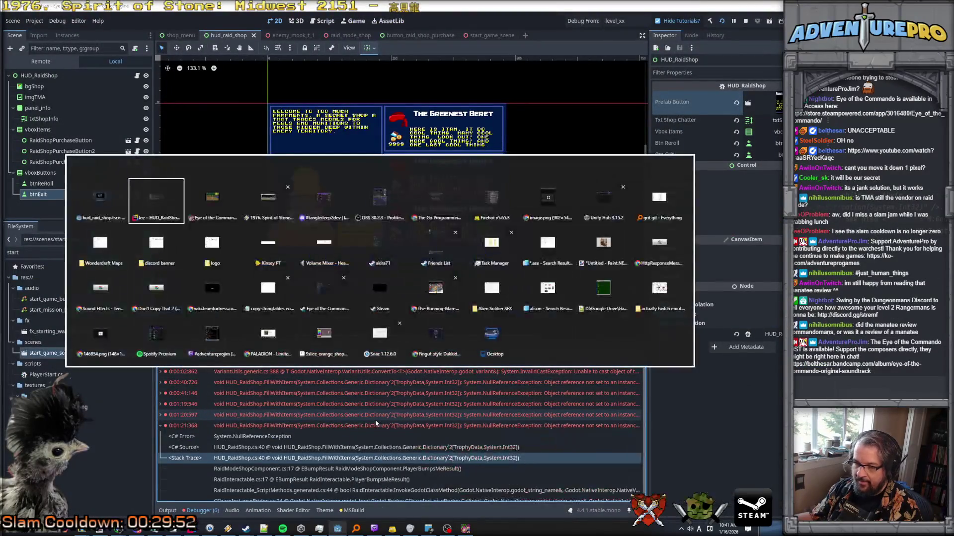
pyautogui.hotkey('alt', 'Tab')
pyautogui.tripleClick(344, 365)
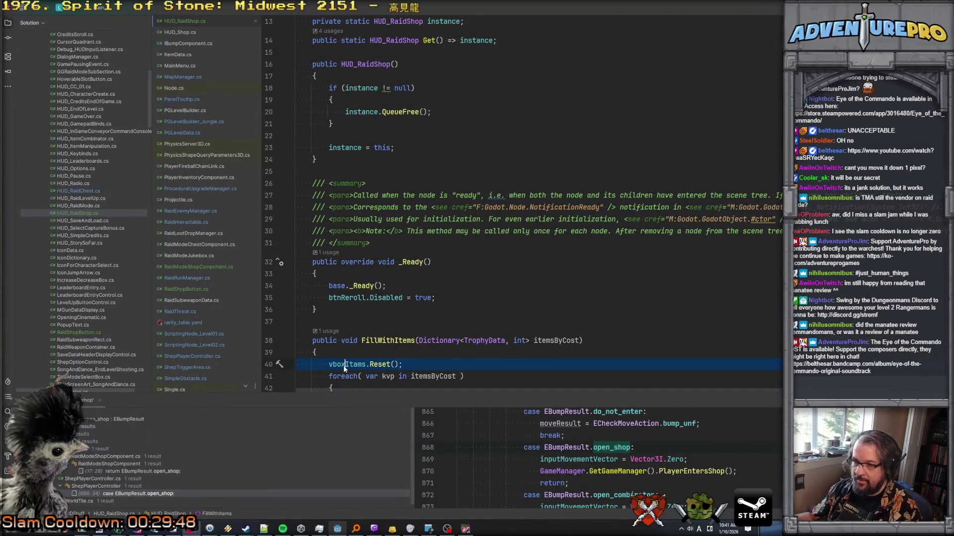
pyautogui.hotkey('alt', 'Tab')
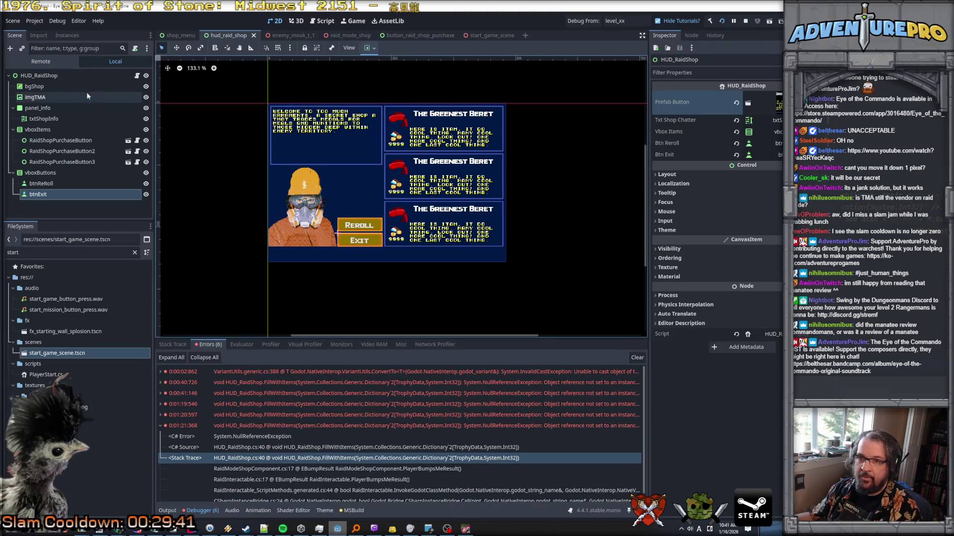
# Inspect the vboxItems container, stop the running game, and switch to start_game_scene
pyautogui.click(74, 76)
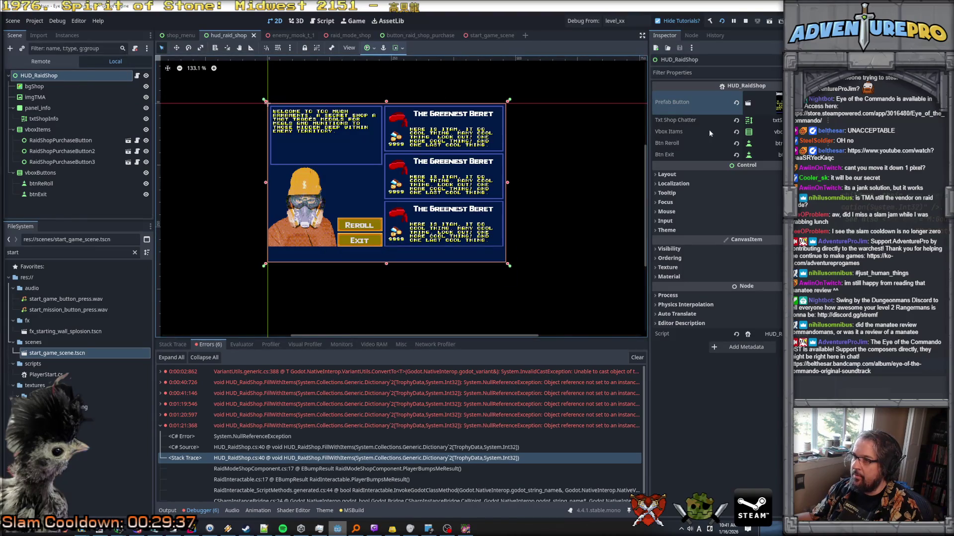
pyautogui.click(50, 131)
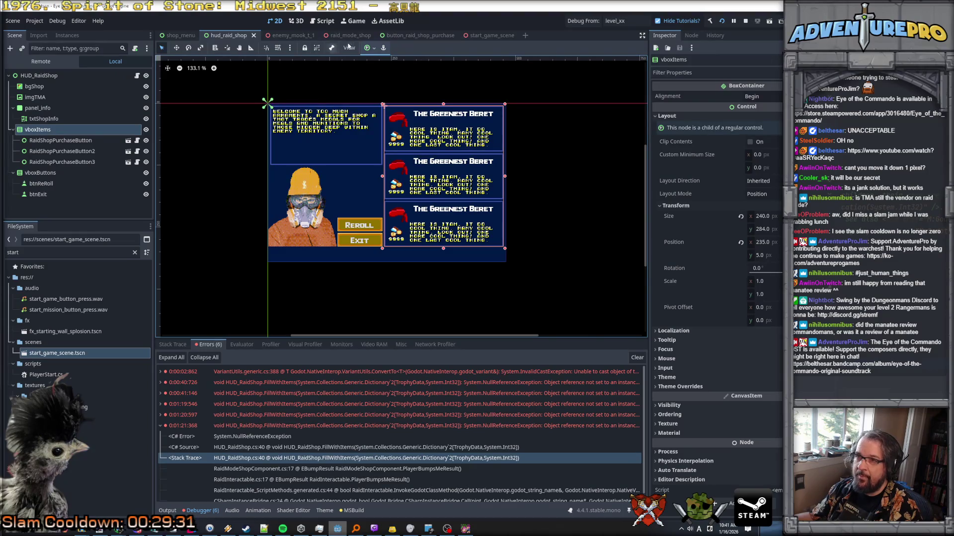
pyautogui.click(93, 74)
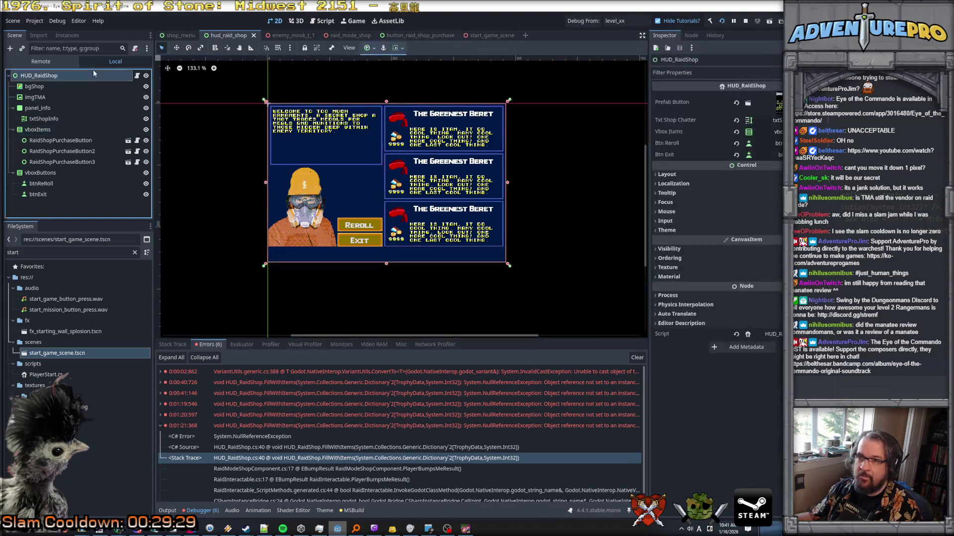
pyautogui.click(745, 21)
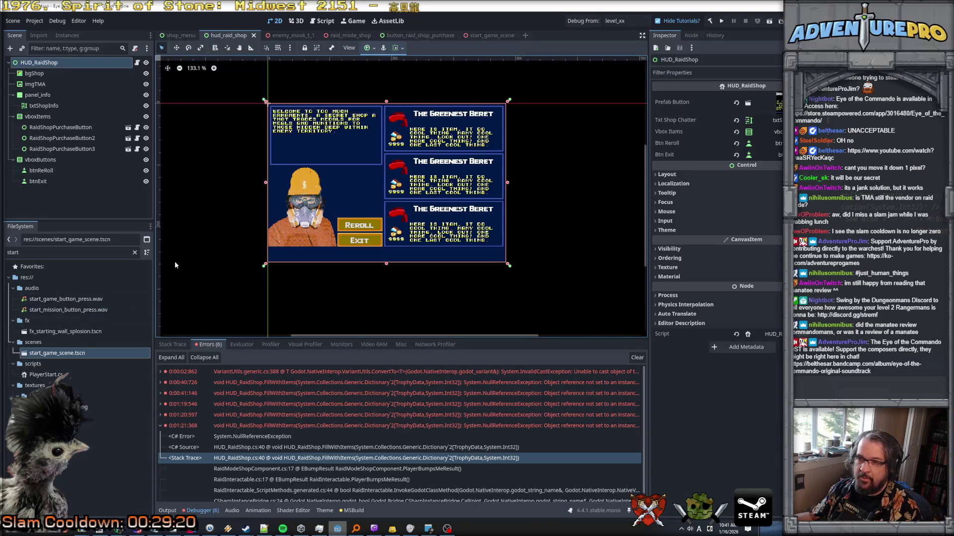
pyautogui.click(487, 35)
pyautogui.scroll(-3, 85, 141)
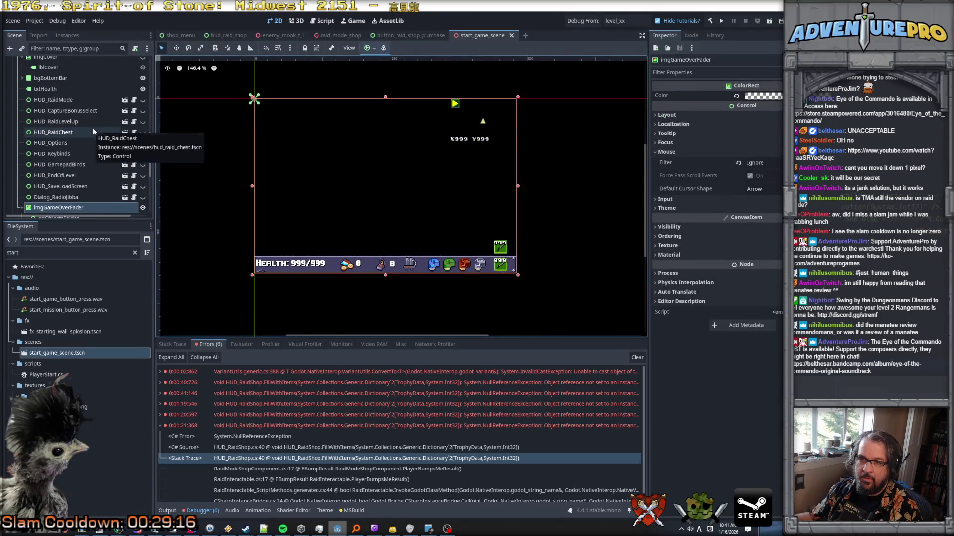
# Select the HUD_RaidShop node and toggle the raid shop panel's visibility a few times
pyautogui.scroll(3, 91, 154)
pyautogui.scroll(3, 90, 154)
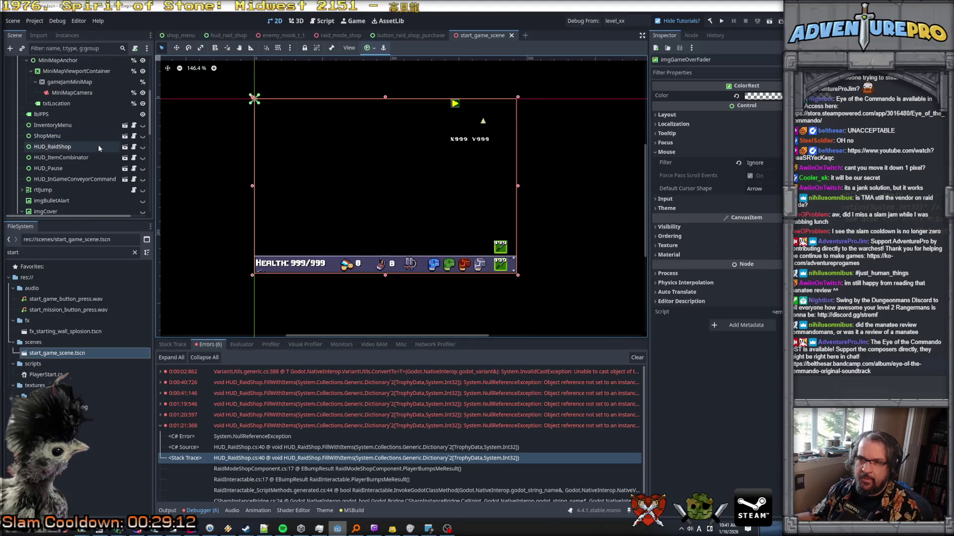
pyautogui.click(97, 146)
pyautogui.click(143, 148)
pyautogui.click(143, 148)
pyautogui.click(143, 148)
pyautogui.click(143, 148)
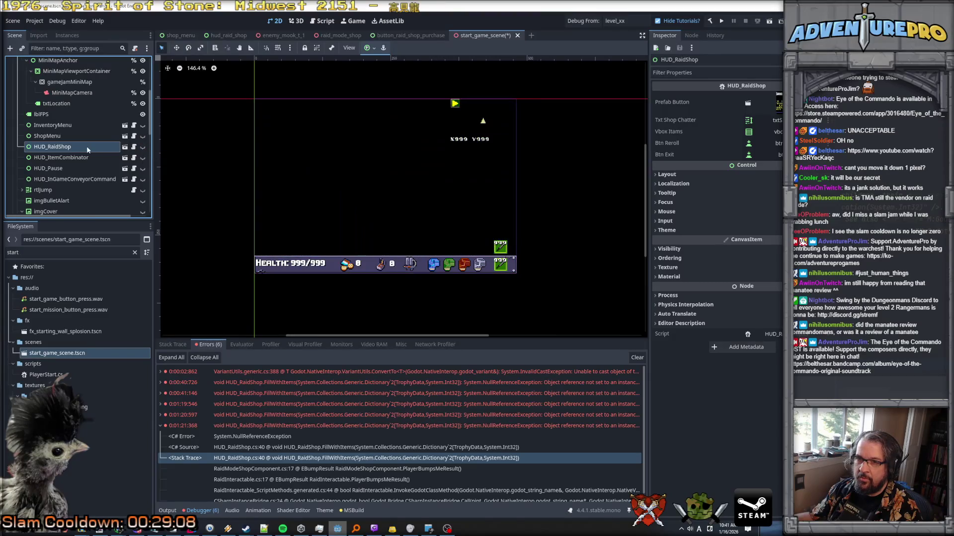
pyautogui.press('F2')
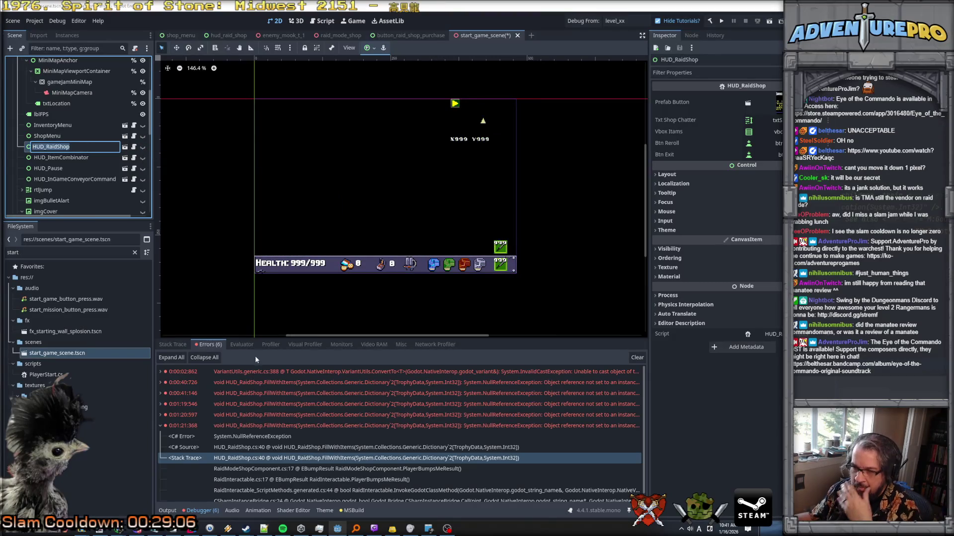
# Expand the InvalidCastException error and select its Stack Trace and C# Source entries
pyautogui.click(166, 374)
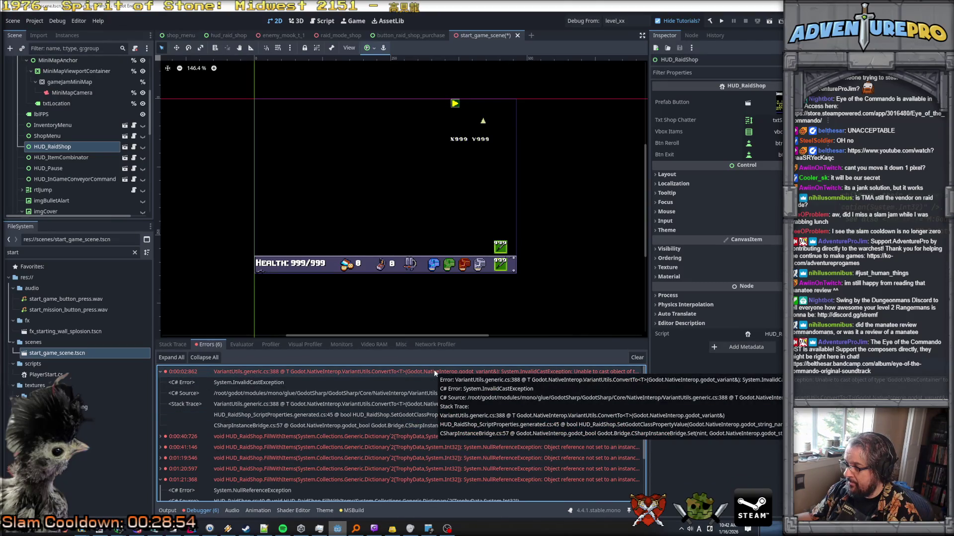
pyautogui.click(412, 407)
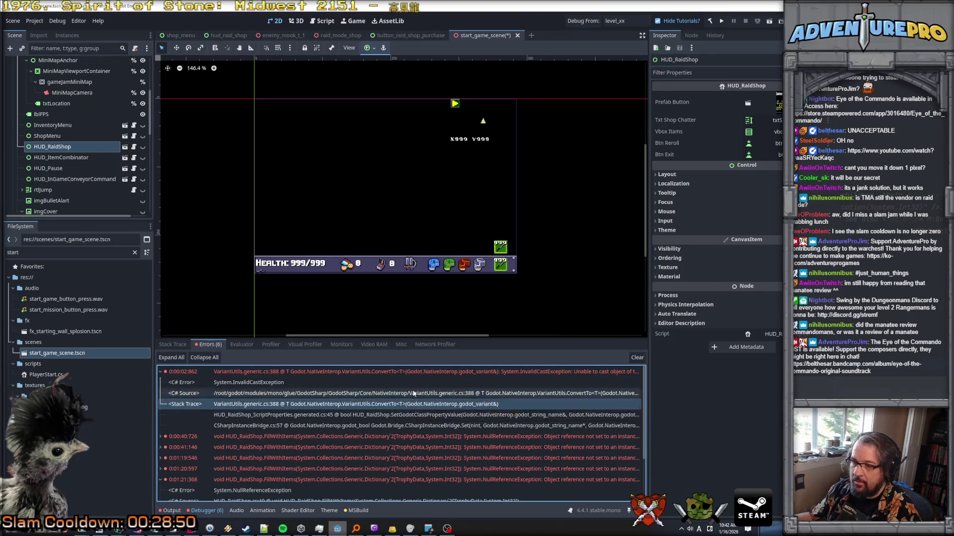
pyautogui.click(413, 393)
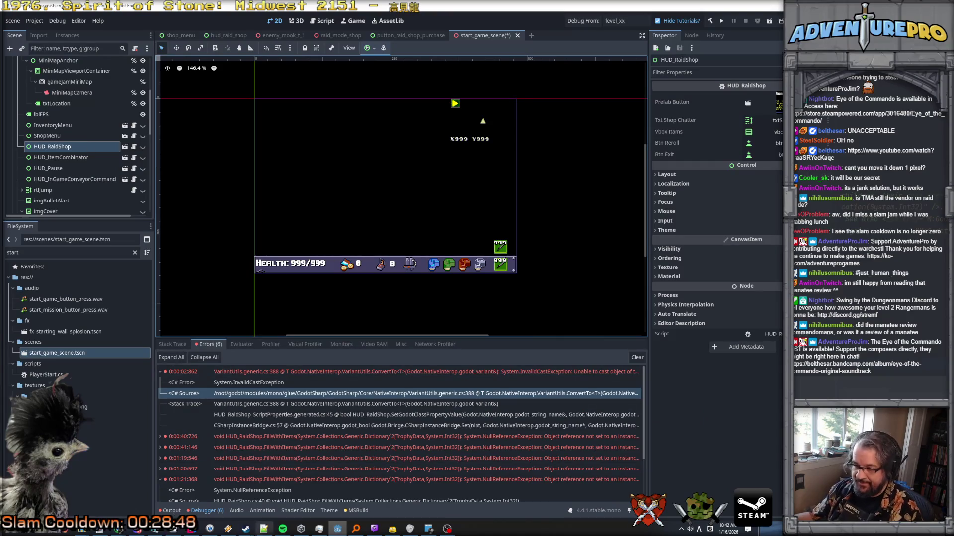
pyautogui.scroll(5, 373, 159)
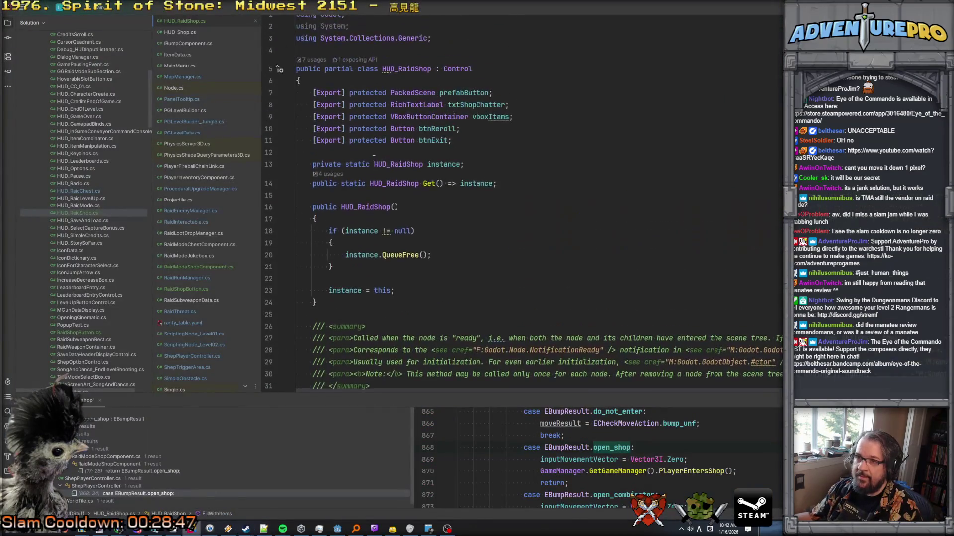
# Select the VBoxButtonContainer type on line 9, then reopen hud_raid_shop and select vboxItems
pyautogui.doubleClick(406, 125)
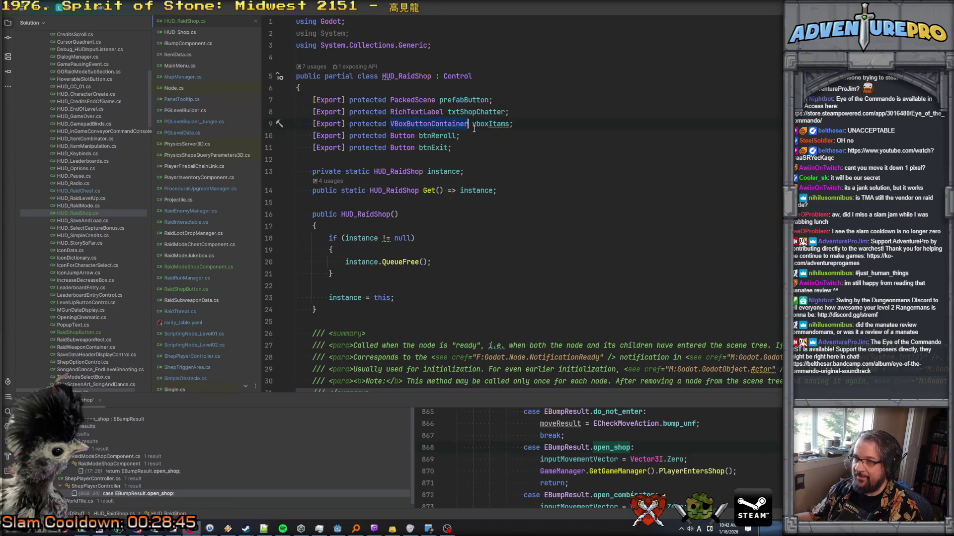
pyautogui.hotkey('alt', 'Tab')
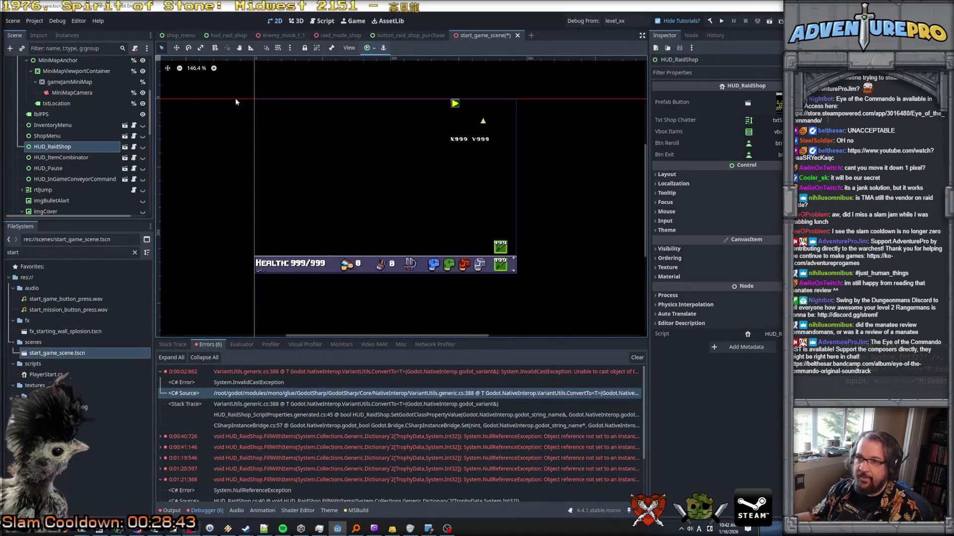
pyautogui.click(387, 35)
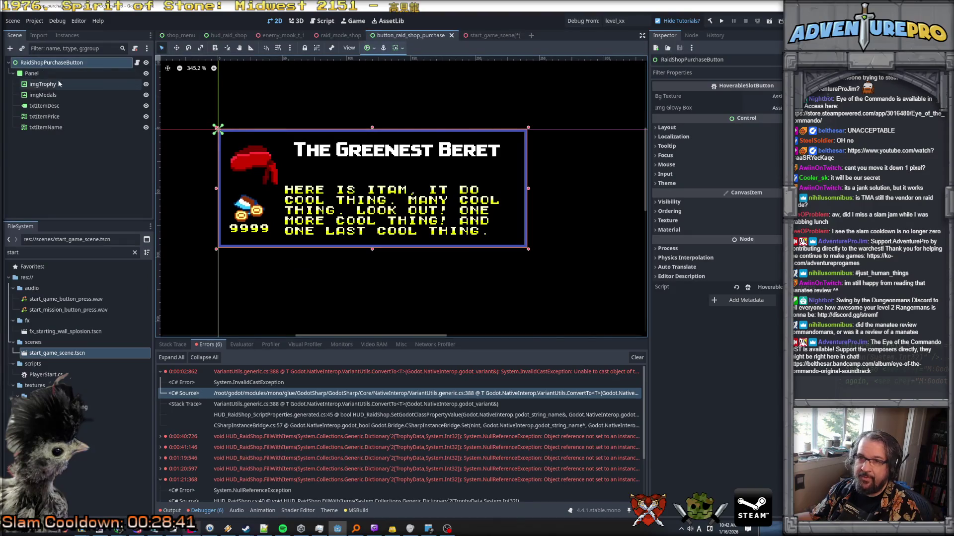
pyautogui.click(493, 34)
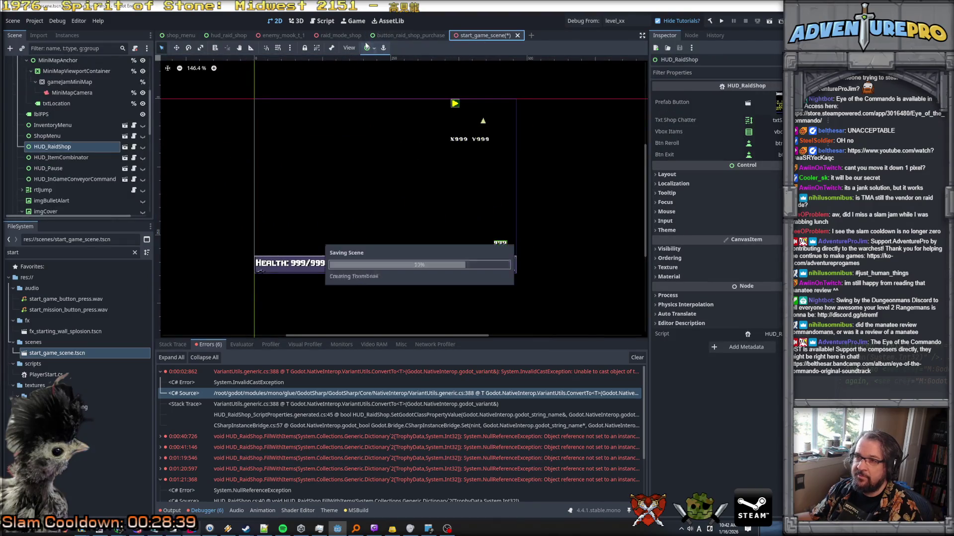
pyautogui.click(328, 36)
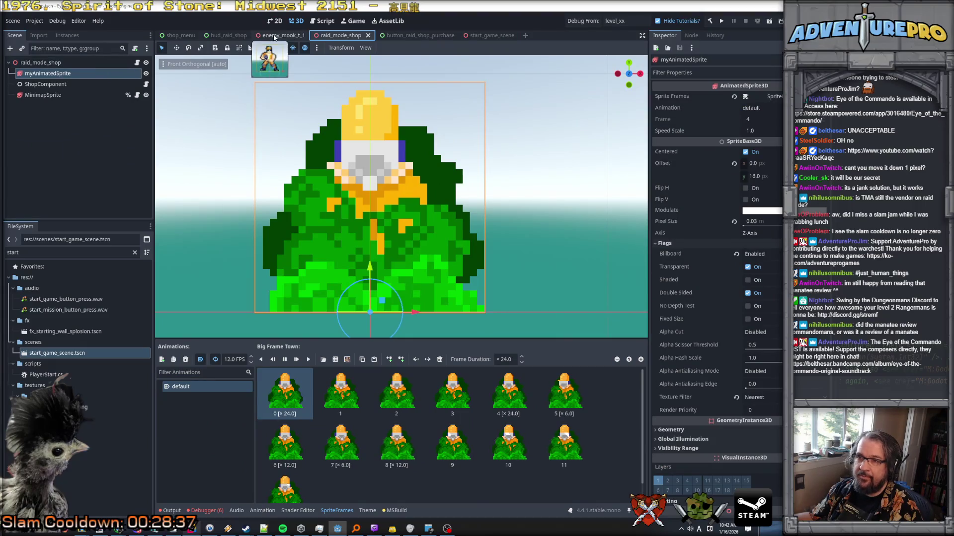
pyautogui.click(227, 36)
pyautogui.click(40, 117)
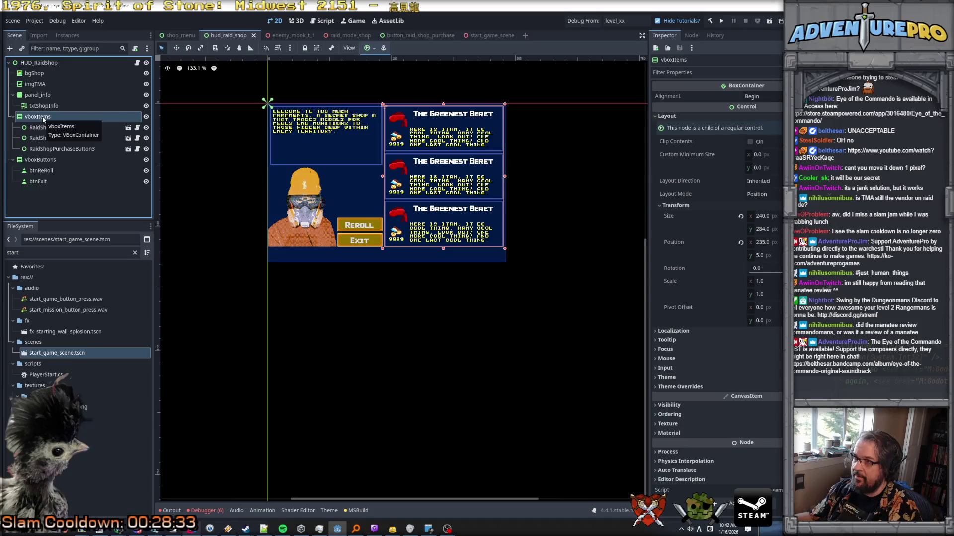
# Search Change Type for 'vbox' and 'button' on vboxItems, then cancel without changing it
pyautogui.rightClick(43, 119)
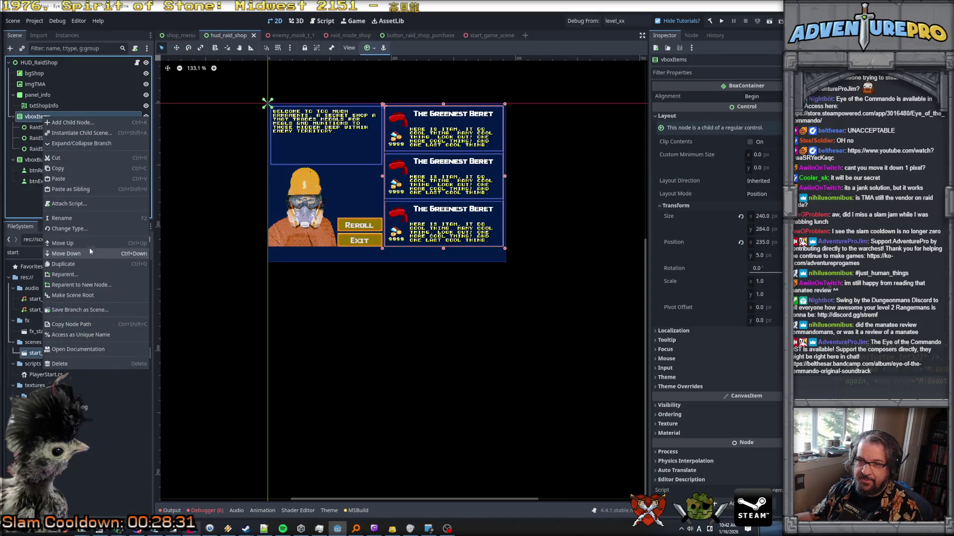
pyautogui.click(94, 228)
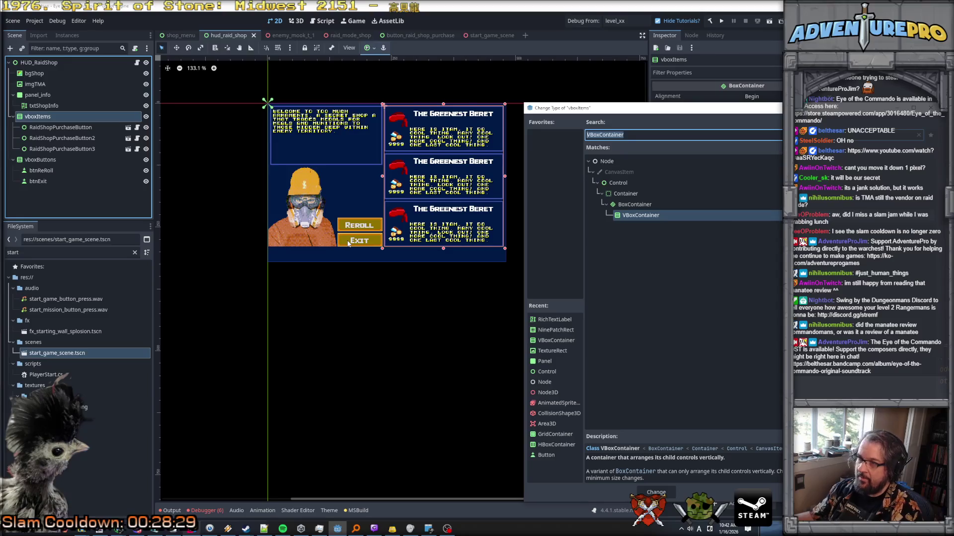
pyautogui.write('vbox')
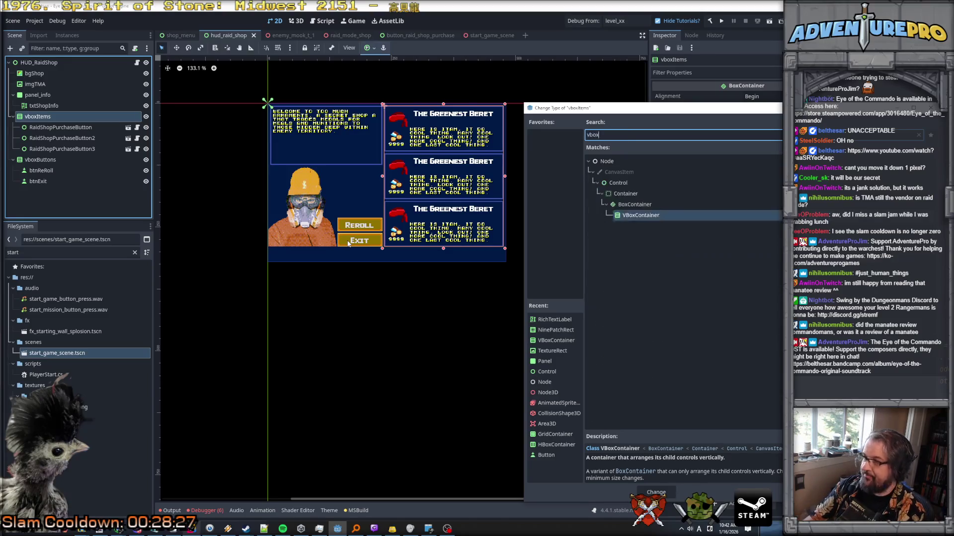
pyautogui.press('BackSpace')
pyautogui.press('BackSpace')
pyautogui.press('BackSpace')
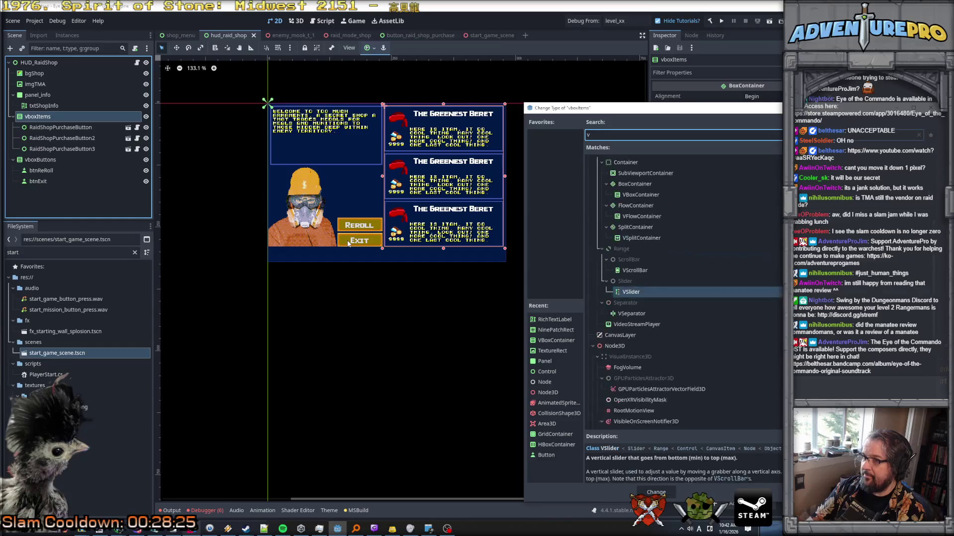
pyautogui.write('button')
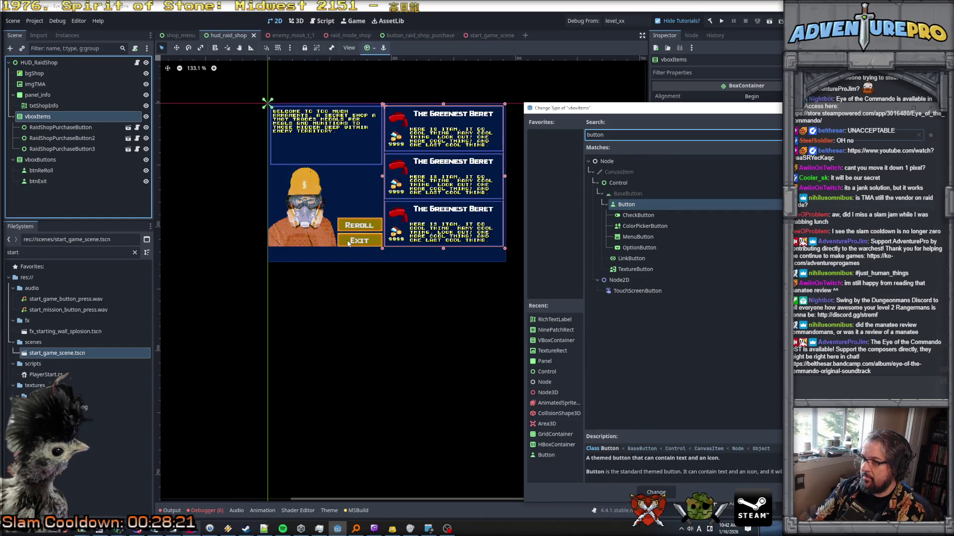
pyautogui.press('Escape')
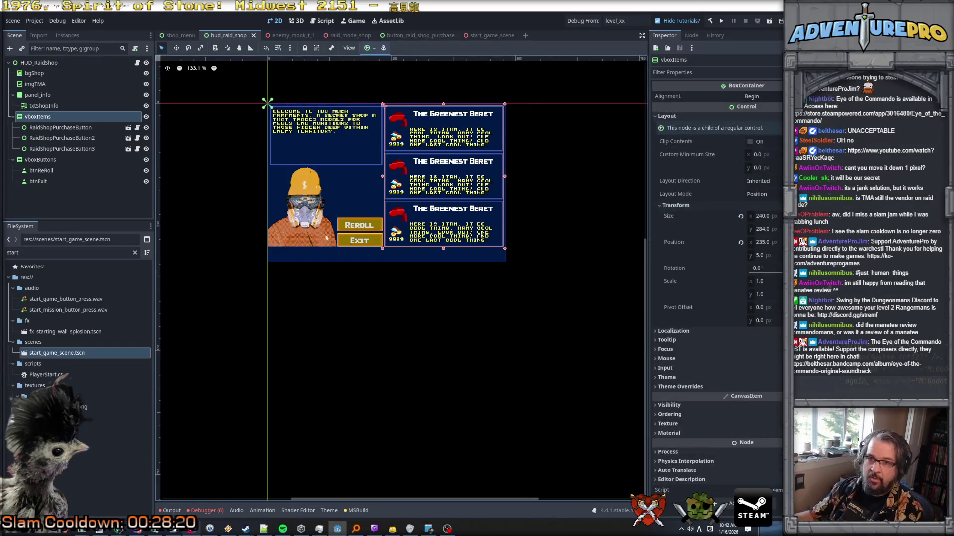
# Filter FileSystem for 'vboxb', drop VBoxButtonContainer.cs onto vboxItems, and save the scene
pyautogui.doubleClick(14, 253)
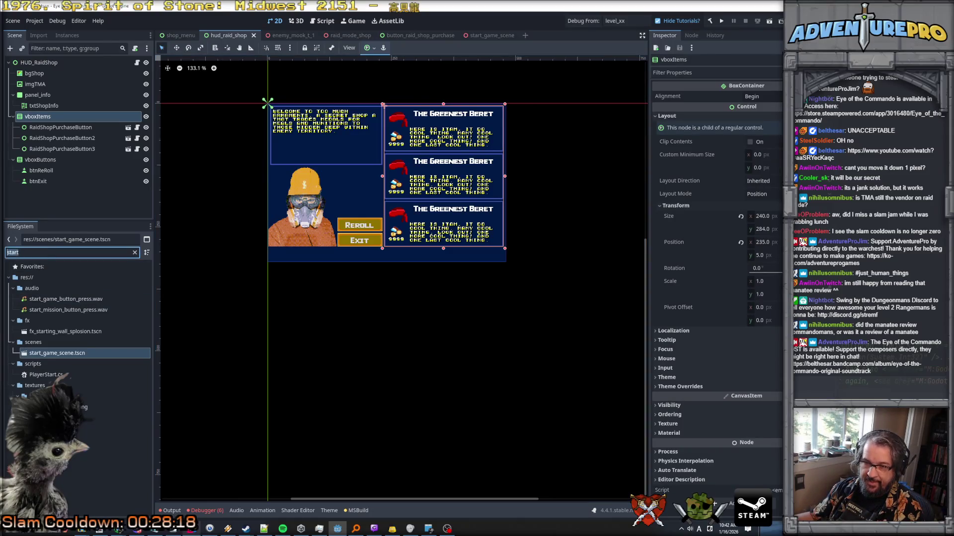
pyautogui.write('vboxb')
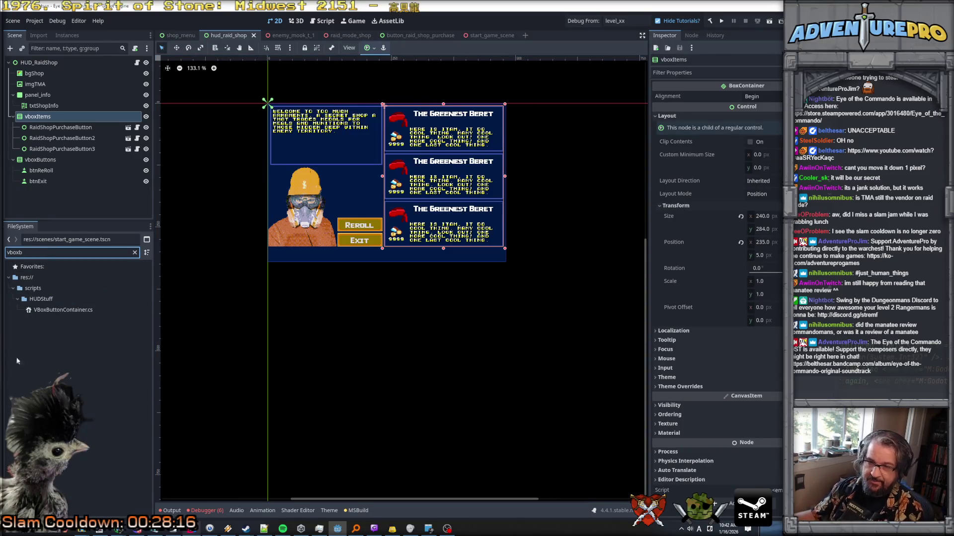
pyautogui.moveTo(68, 310); pyautogui.dragTo(55, 117)
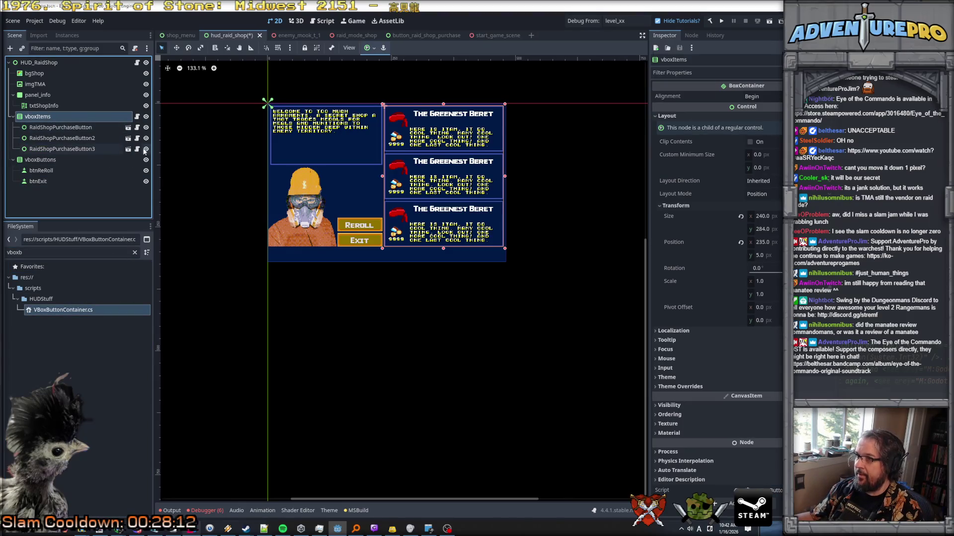
pyautogui.hotkey('ctrl', 's')
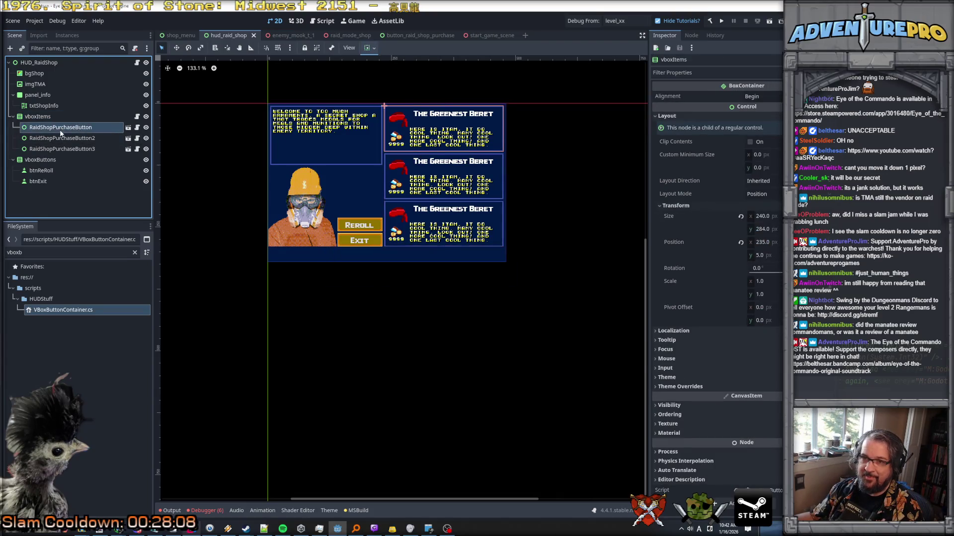
pyautogui.click(137, 116)
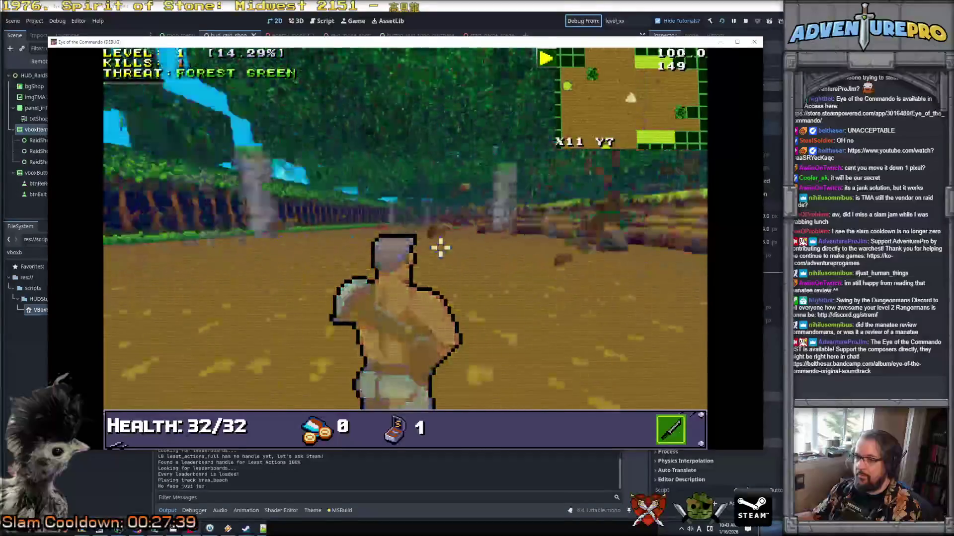
# Enter the REVEALALL cheat in the game's console to show the revealed overhead map
pyautogui.press('`')
pyautogui.write('REVE')
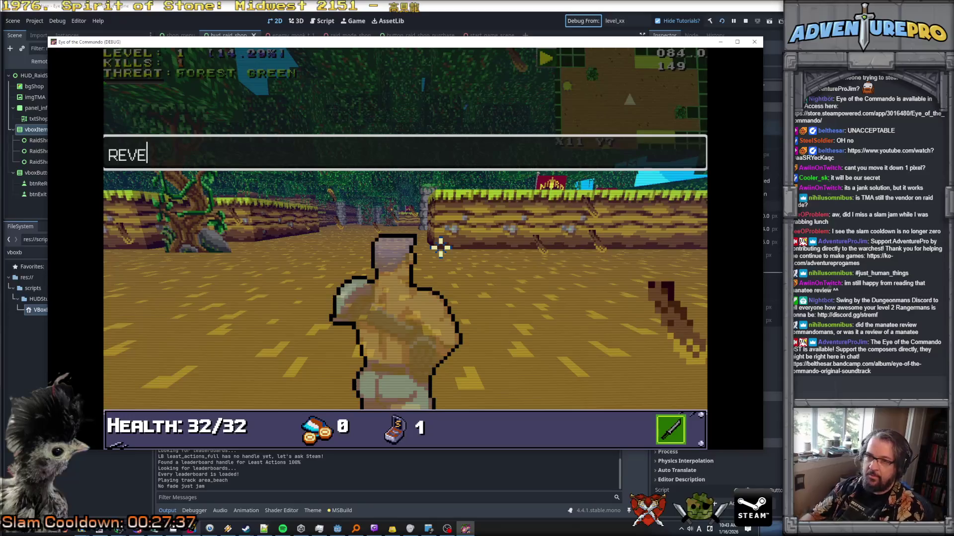
pyautogui.write('ALL')
pyautogui.press('Return')
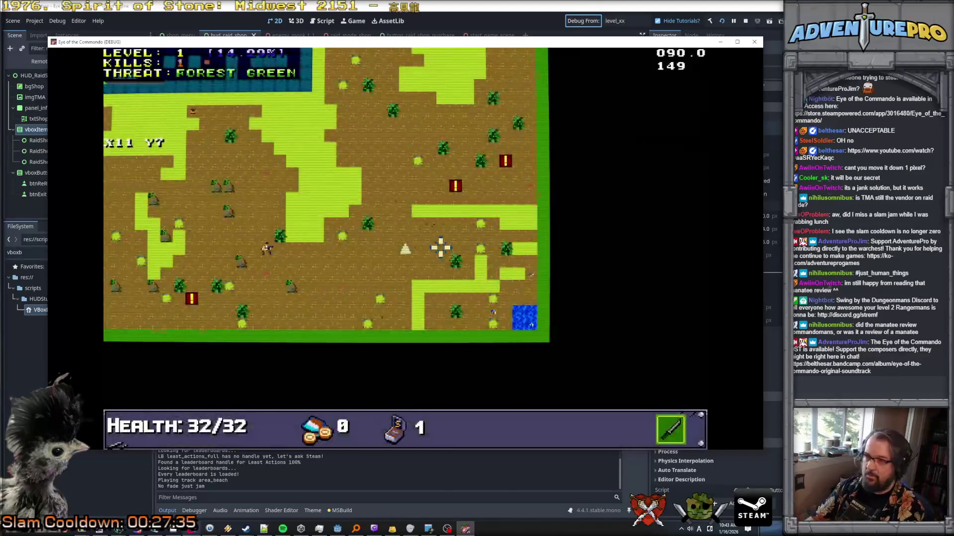
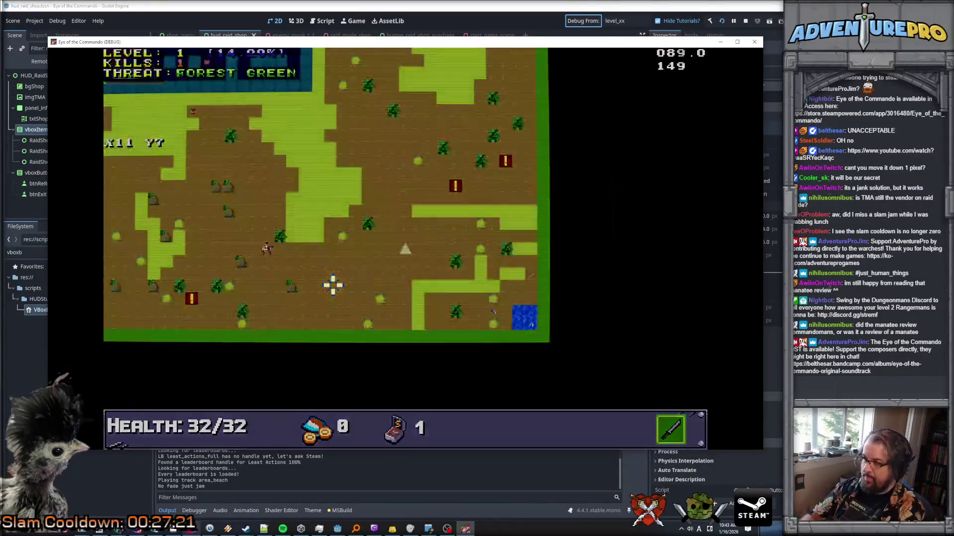
# Teleport the player with the TP 30 70 console cheat
pyautogui.press('Tab')
pyautogui.press('`')
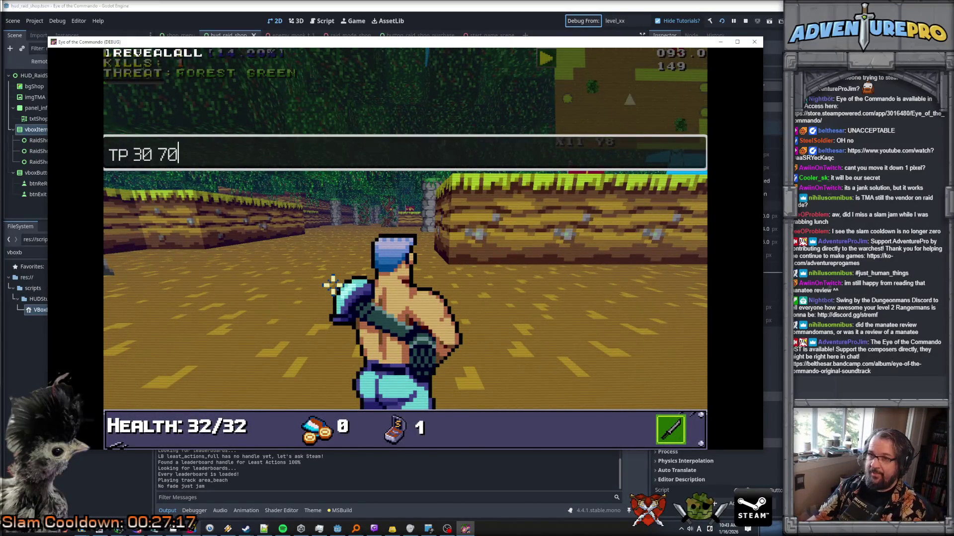
pyautogui.press('Return')
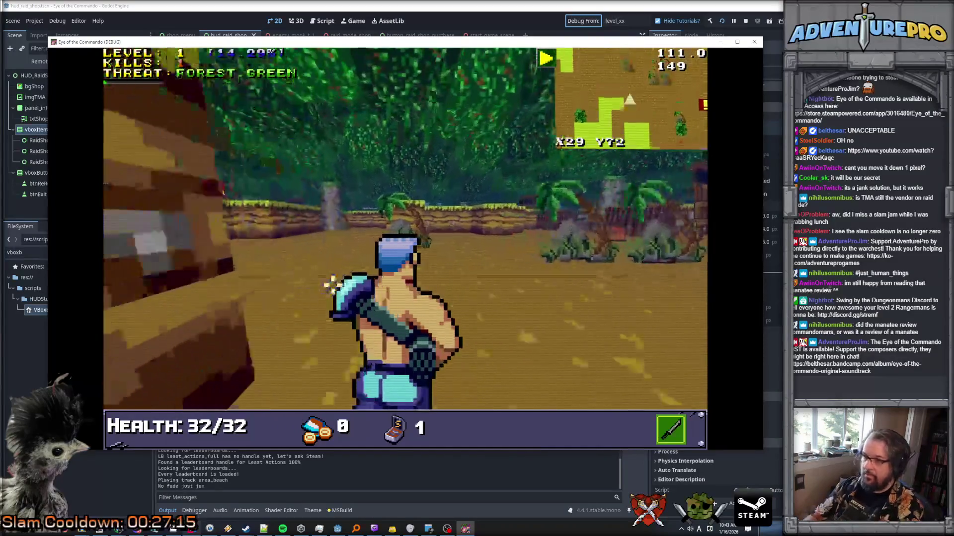
pyautogui.press('Tab')
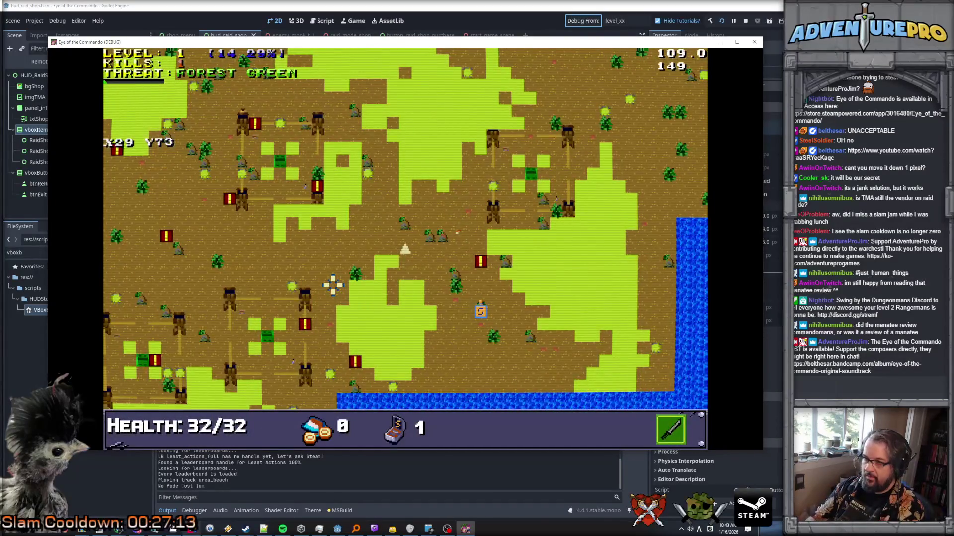
pyautogui.press('Tab')
# Run the WARGO cheat to max out gold and ammo, dismissing the TDR-451 item dialog
pyautogui.press('`')
pyautogui.write('WARGO')
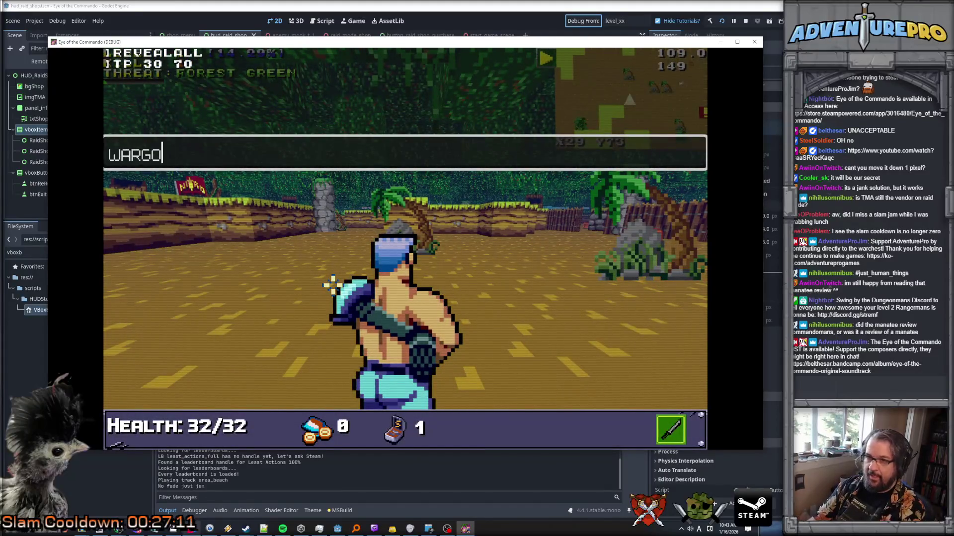
pyautogui.press('Return')
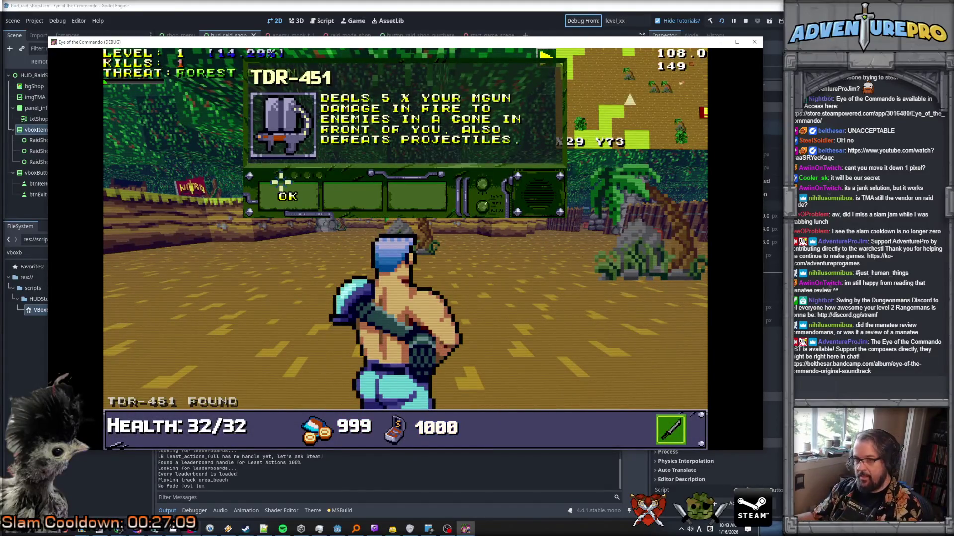
pyautogui.press('Return')
# Shoot the target, pick up the food and bump into the vendor, ending the run with errors
pyautogui.press('Right')
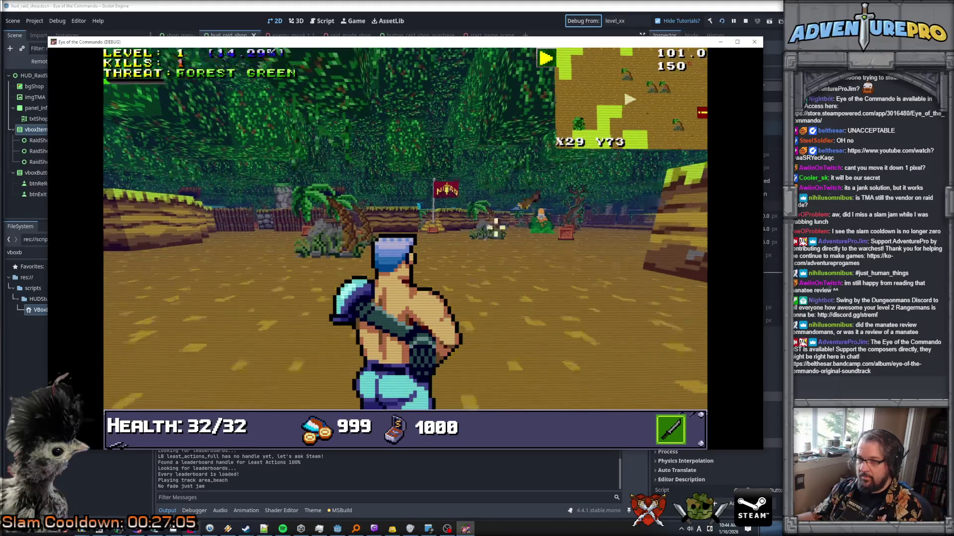
pyautogui.press('Down')
pyautogui.click(675, 243)
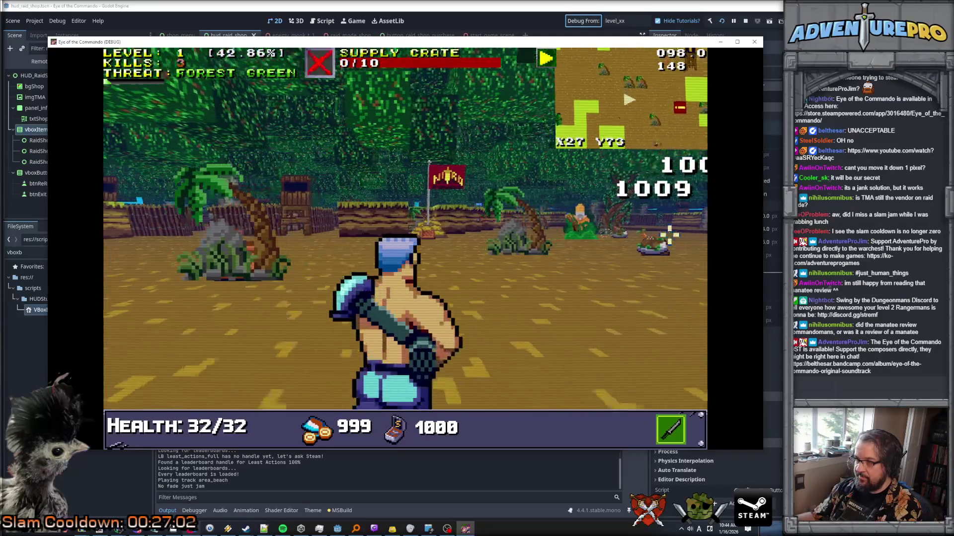
pyautogui.press('Up')
pyautogui.press('Up')
pyautogui.press('Up')
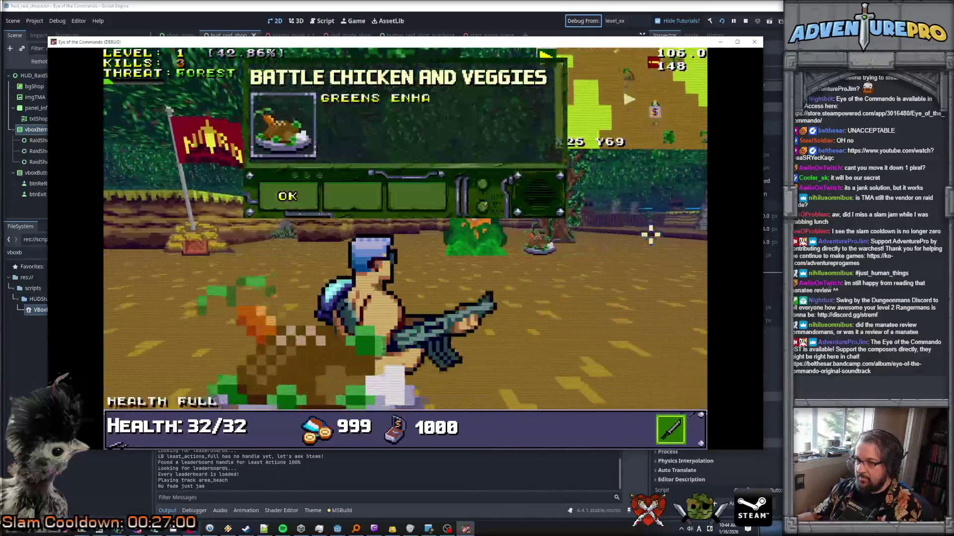
pyautogui.press('Up')
pyautogui.press('Up')
pyautogui.press('Left')
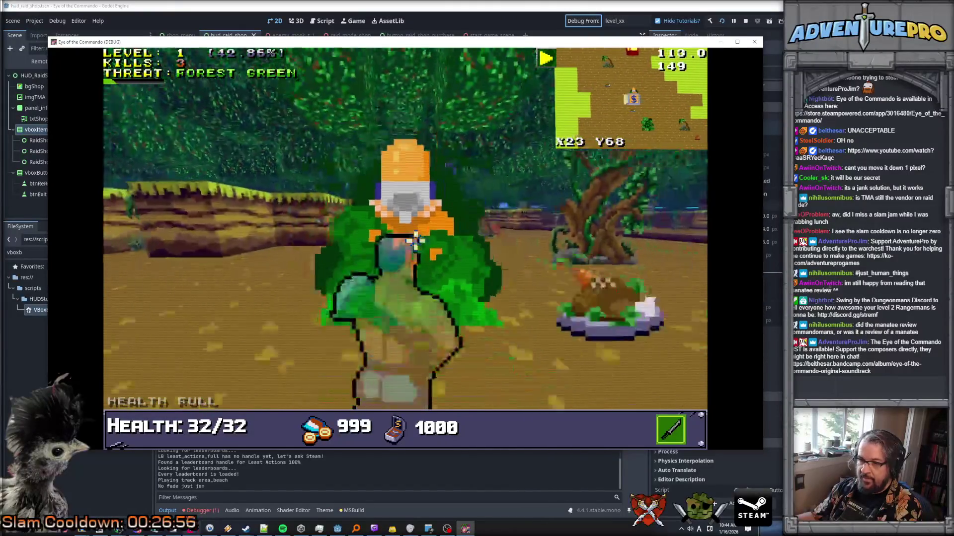
pyautogui.press('space')
pyautogui.press('F8')
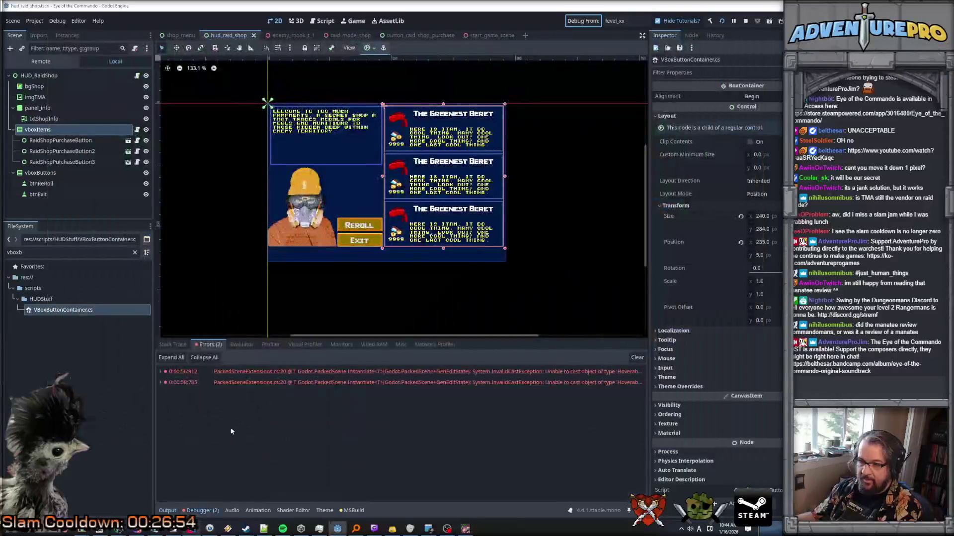
# Inspect the second error's InvalidCastException trace at HUD_RaidShop.cs line 43, then switch windows
pyautogui.click(174, 383)
pyautogui.click(358, 416)
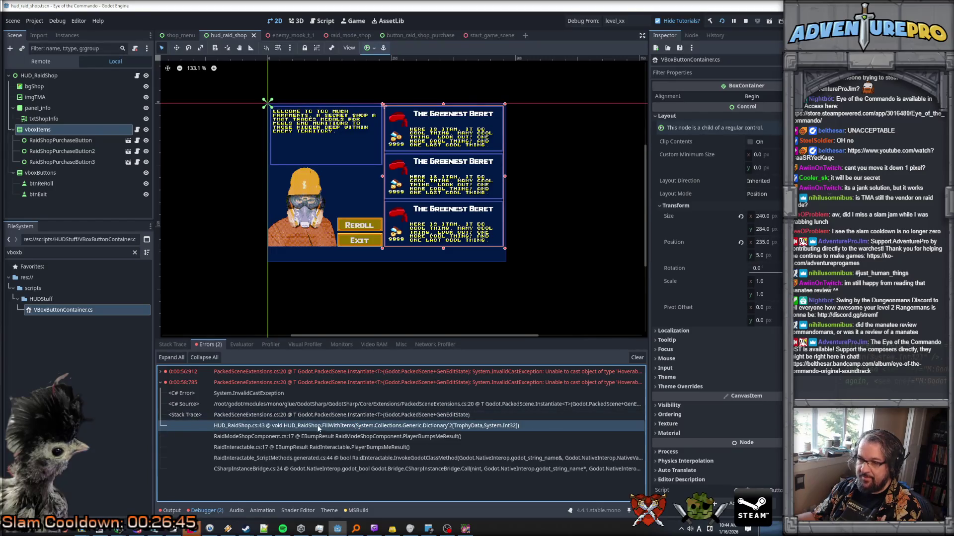
pyautogui.hotkey('alt', 'Tab')
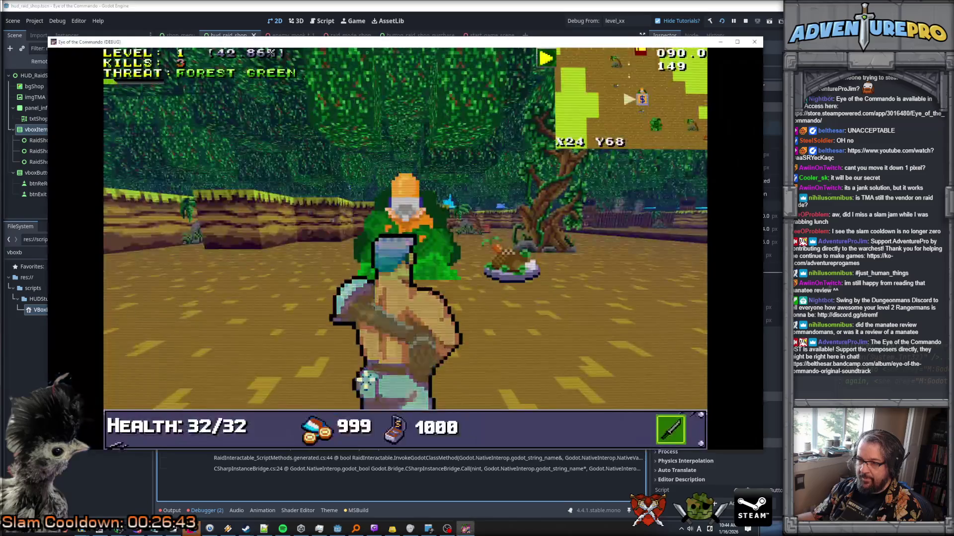
pyautogui.hotkey('alt', 'Tab')
pyautogui.hotkey('alt', 'Tab')
pyautogui.hotkey('alt', 'Tab')
pyautogui.hotkey('alt', 'Tab')
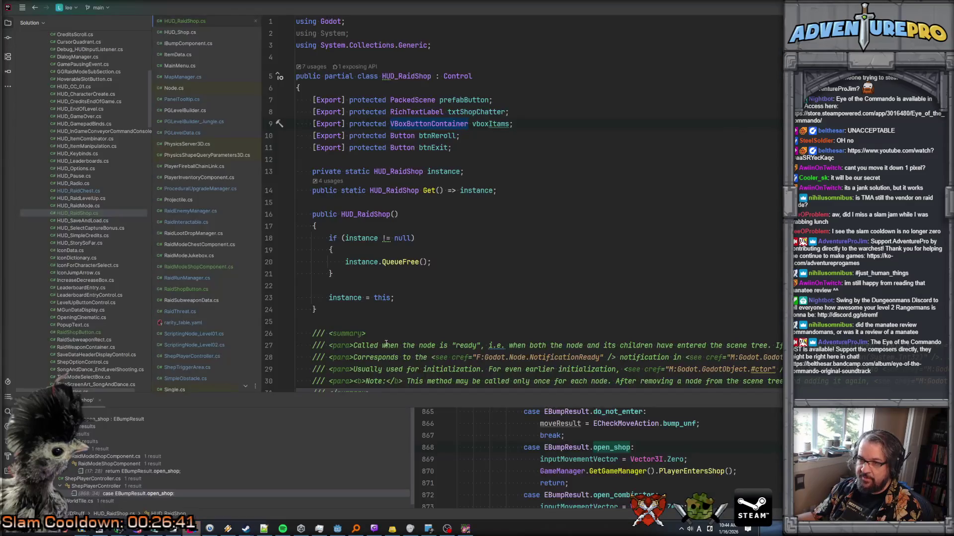
# Scroll through FillWithItems and the exported fields in HUD_RaidShop.cs, then return to Godot
pyautogui.scroll(-4, 387, 342)
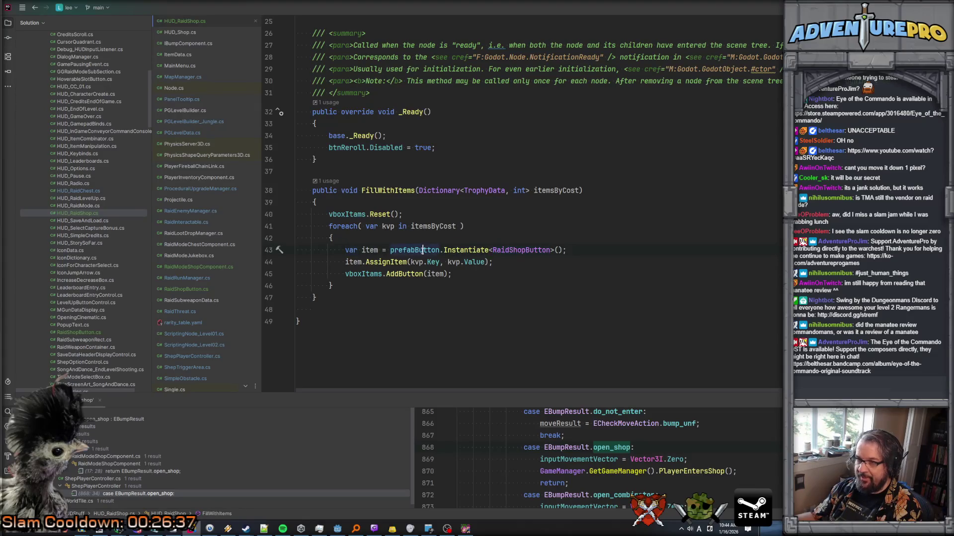
pyautogui.scroll(8, 422, 250)
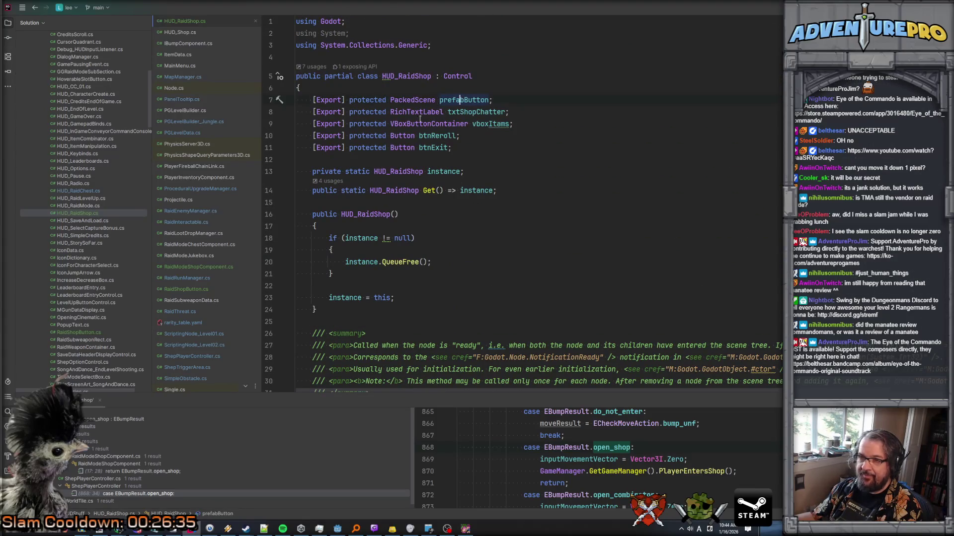
pyautogui.hotkey('alt', 'Tab')
pyautogui.hotkey('alt', 'Tab')
pyautogui.click(337, 529)
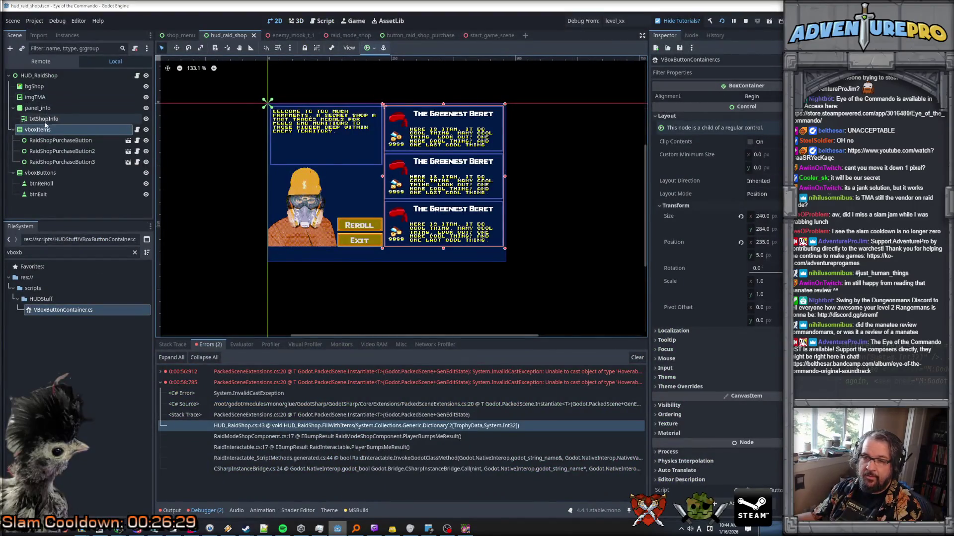
# Open the purchase-button prefab scene from HUD_RaidShop's Prefab Button property
pyautogui.click(55, 76)
pyautogui.click(765, 102)
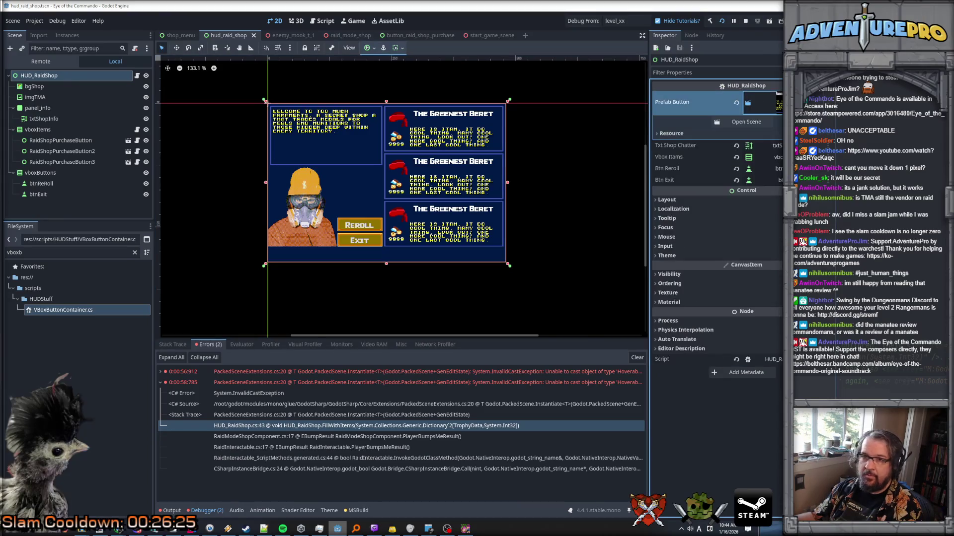
pyautogui.click(765, 121)
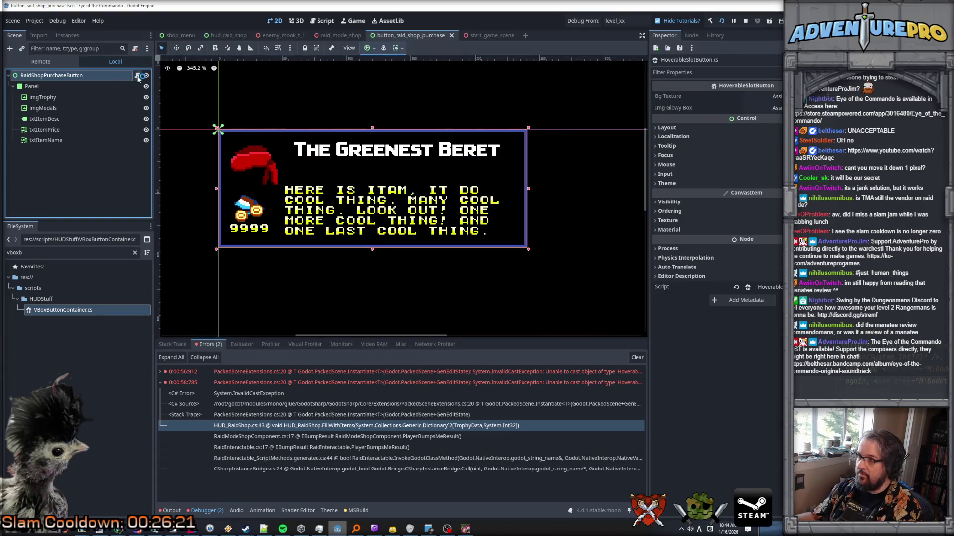
# Attach RaidShopButton.cs, found by filtering FileSystem for 'raidsh', to the RaidShopPurchaseButton root
pyautogui.click(138, 75)
pyautogui.hotkey('alt', 'Tab')
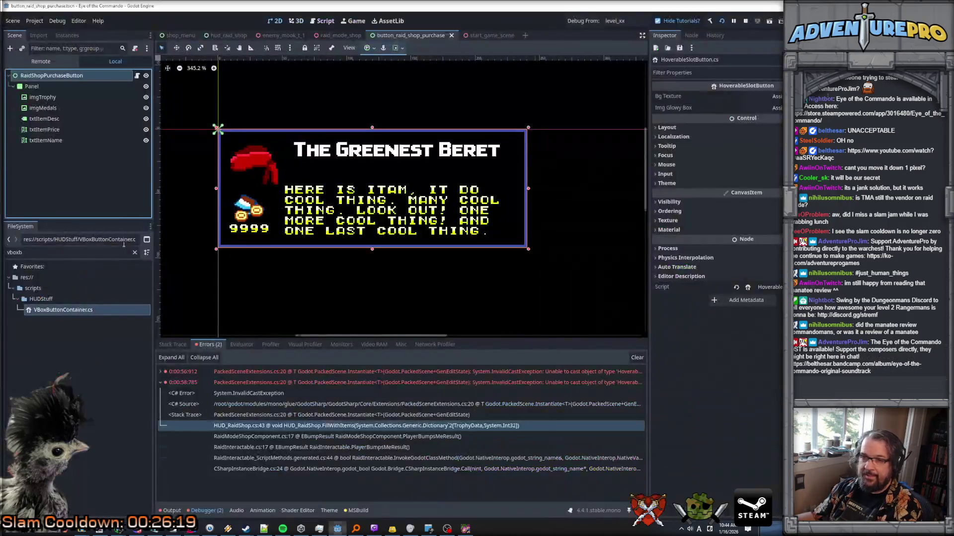
pyautogui.doubleClick(124, 250)
pyautogui.write('raidsh')
pyautogui.moveTo(58, 321)
pyautogui.mouseDown()
pyautogui.moveTo(69, 321)
pyautogui.moveTo(82, 144)
pyautogui.moveTo(68, 79)
pyautogui.mouseUp()
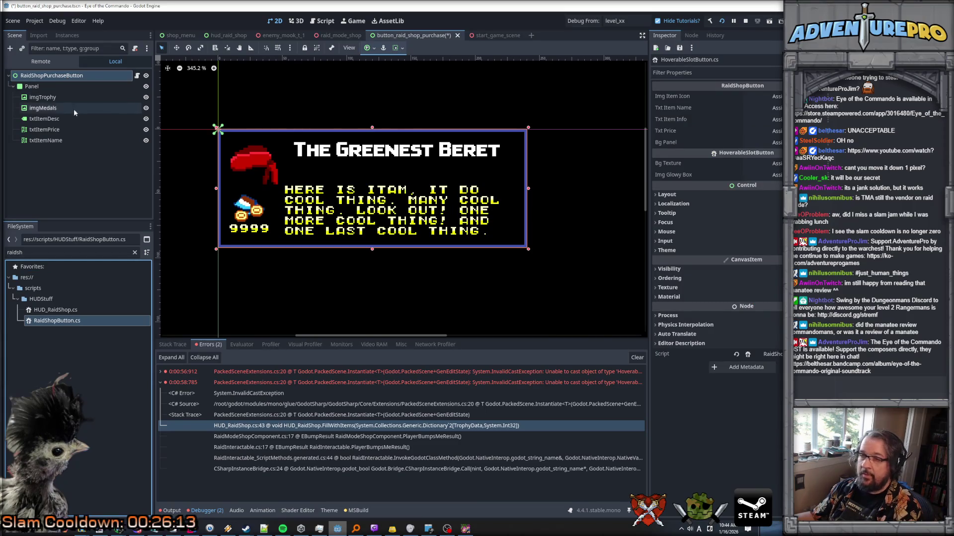
# Assign imgTrophy, txtItemPrice and txtItemName to Img Item Icon, Txt Price and Txt Item Name; txtItemDesc is rejected
pyautogui.click(45, 97)
pyautogui.moveTo(594, 92); pyautogui.dragTo(750, 97)
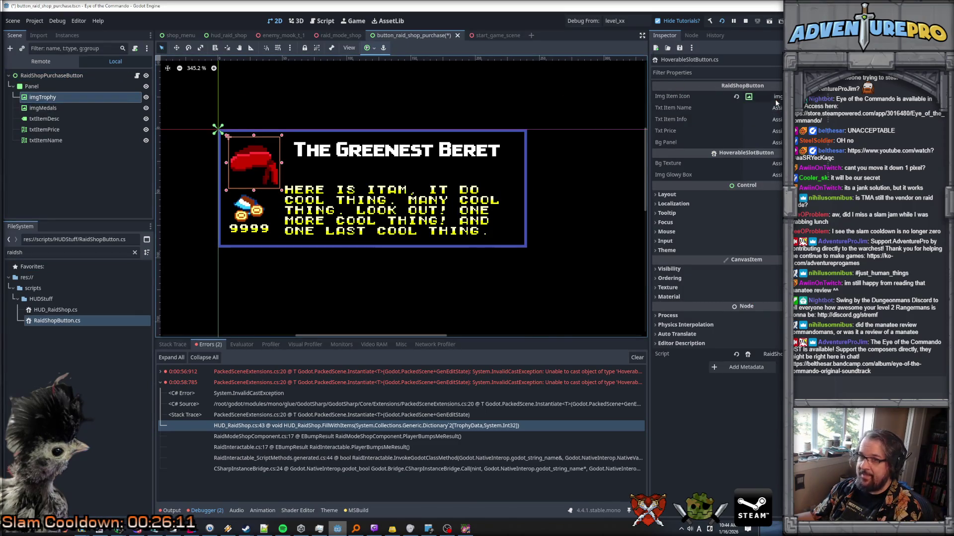
pyautogui.moveTo(44, 129)
pyautogui.mouseDown()
pyautogui.moveTo(599, 111)
pyautogui.moveTo(760, 122)
pyautogui.moveTo(755, 131)
pyautogui.mouseUp()
pyautogui.moveTo(45, 140)
pyautogui.mouseDown()
pyautogui.moveTo(198, 122)
pyautogui.moveTo(760, 109)
pyautogui.mouseUp()
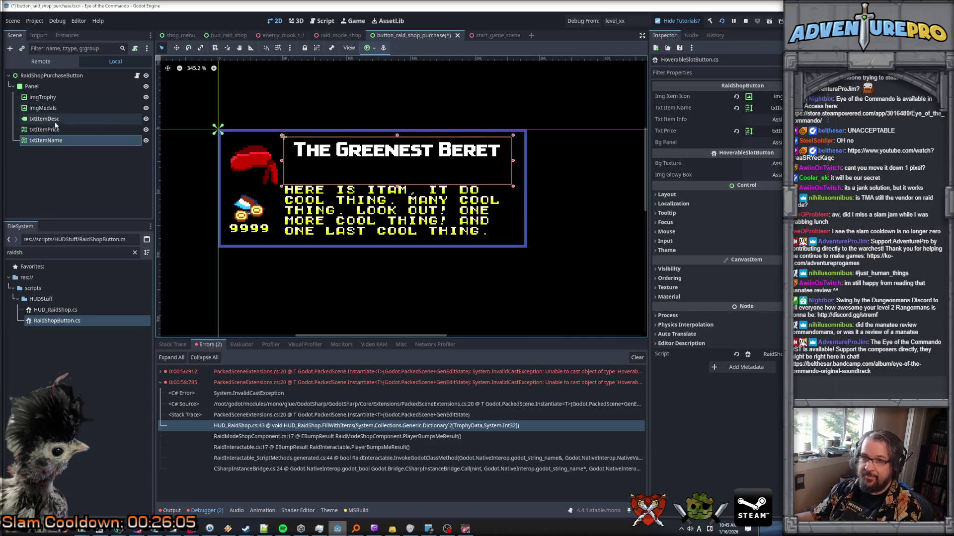
pyautogui.moveTo(53, 119); pyautogui.dragTo(357, 111)
pyautogui.moveTo(767, 113)
pyautogui.mouseDown()
pyautogui.moveTo(84, 124)
pyautogui.moveTo(40, 115)
pyautogui.mouseUp()
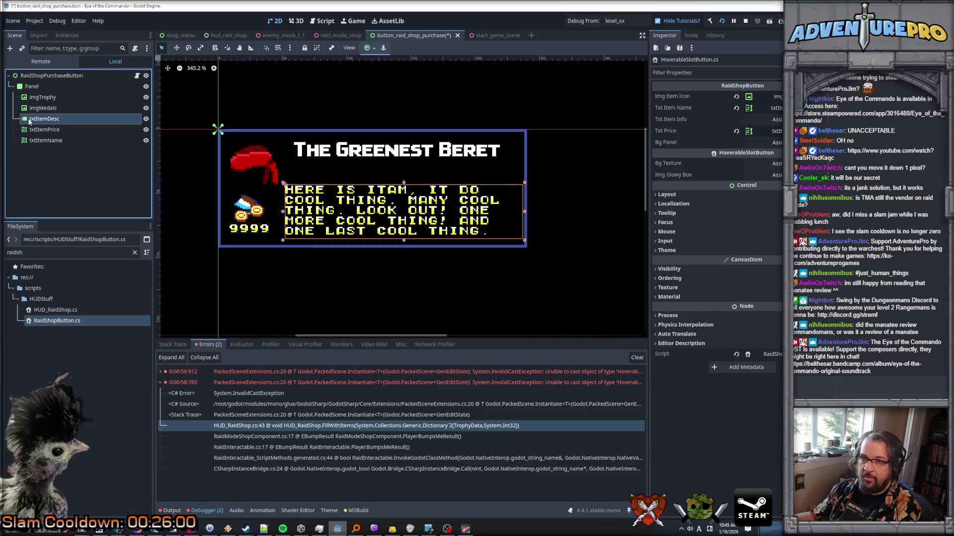
pyautogui.rightClick(42, 119)
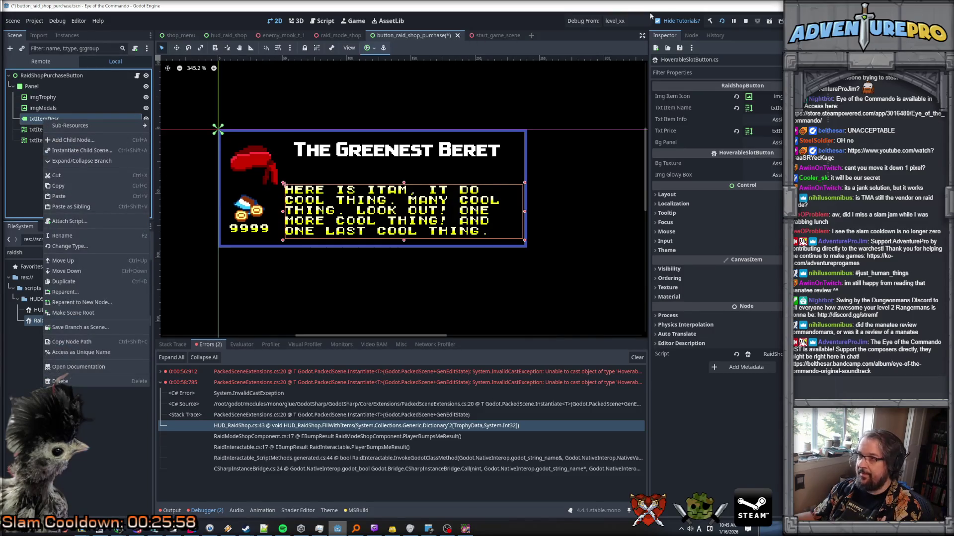
# Stop the game and change the txtItemDesc node's type to RichTextLabel
pyautogui.click(749, 24)
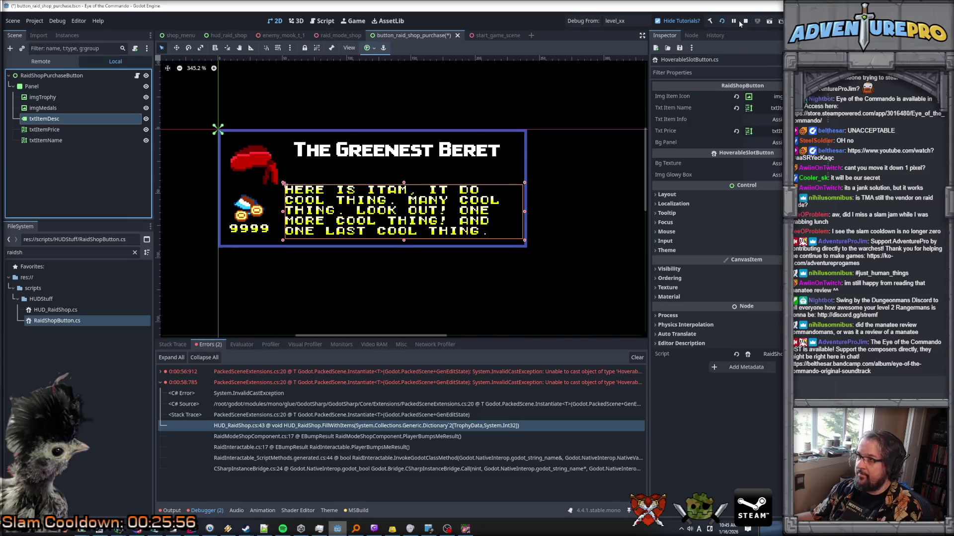
pyautogui.rightClick(38, 106)
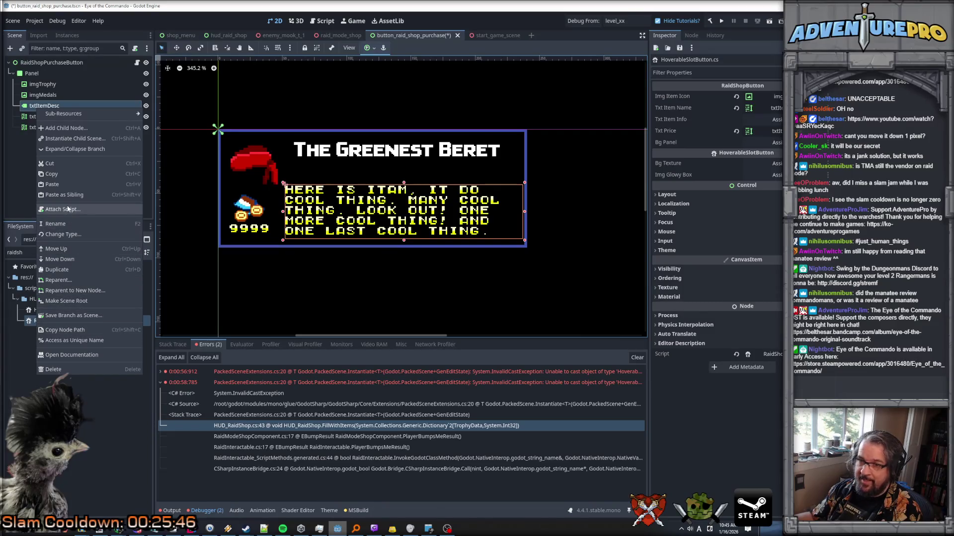
pyautogui.click(70, 235)
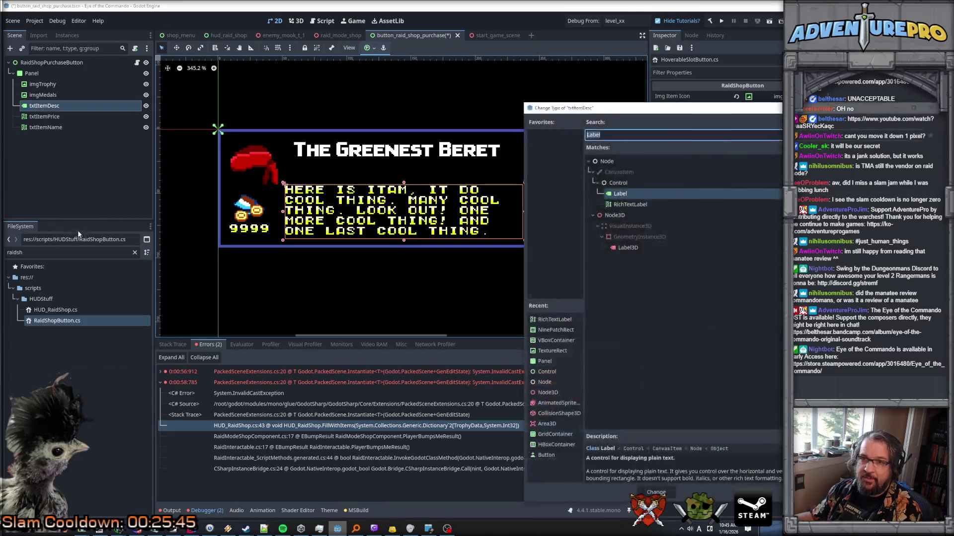
pyautogui.click(630, 204)
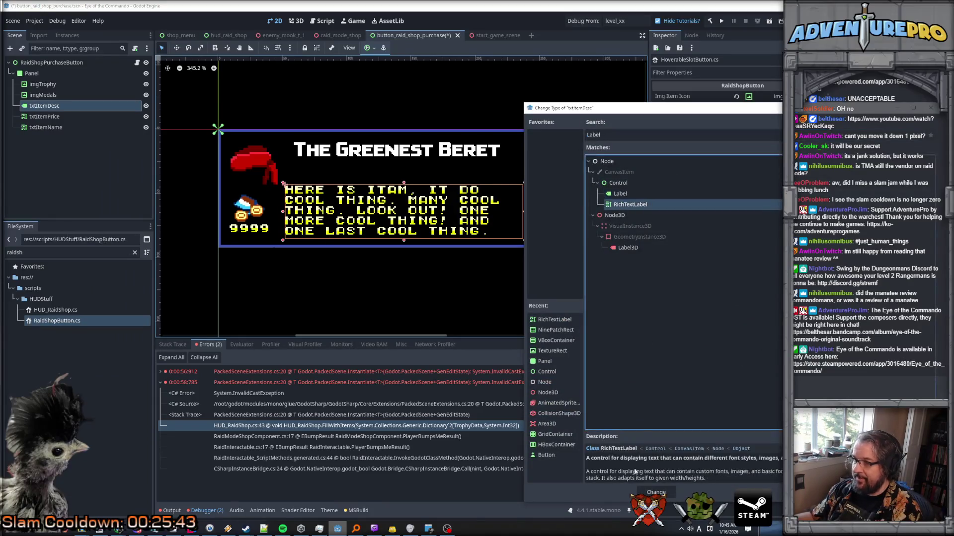
pyautogui.click(655, 493)
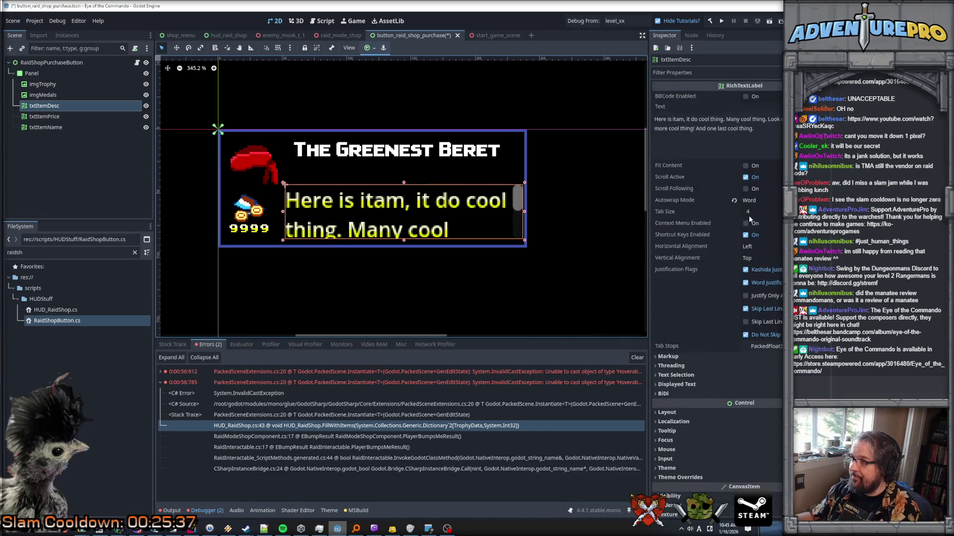
# Enable BBCode on txtItemDesc and load the theme_sh_white theme into its Theme property
pyautogui.scroll(-2, 776, 182)
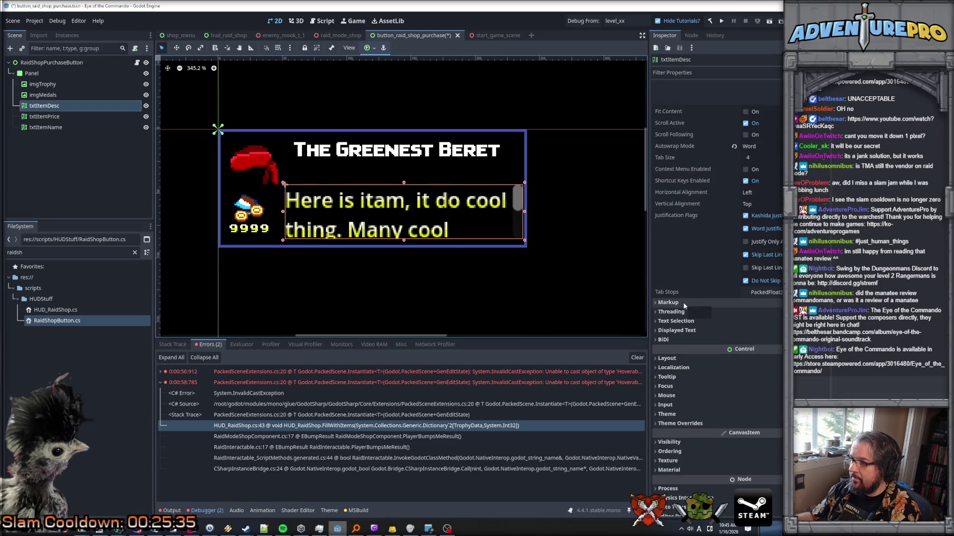
pyautogui.scroll(2, 693, 288)
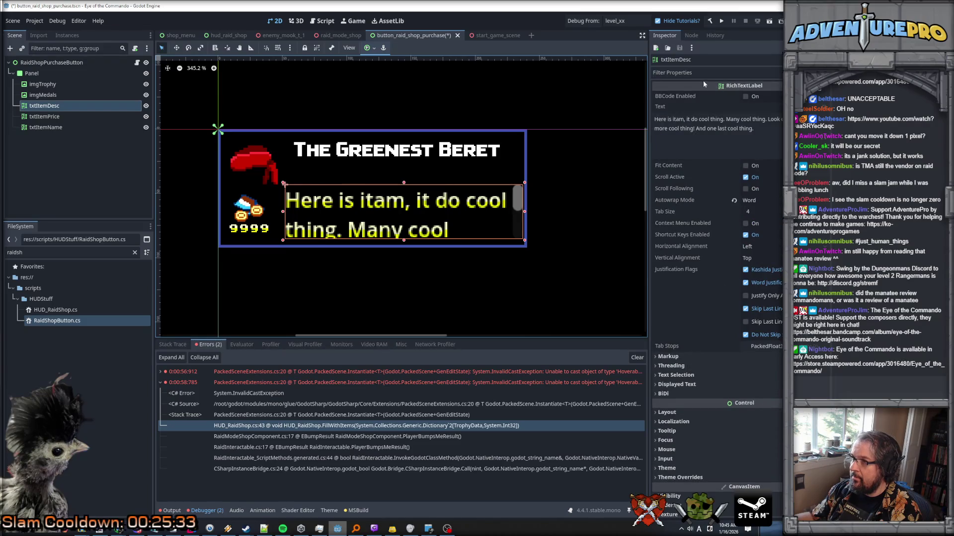
pyautogui.click(750, 96)
pyautogui.click(716, 73)
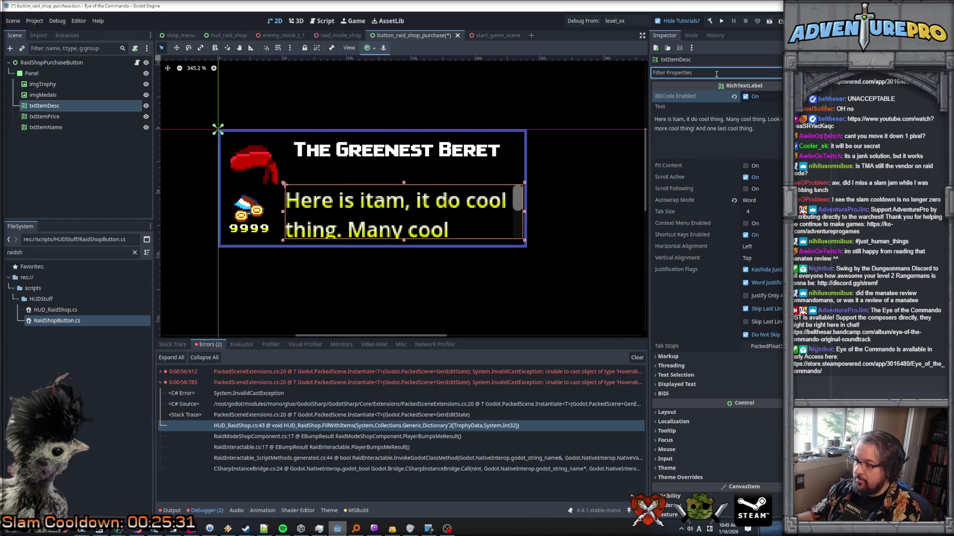
pyautogui.write('theme')
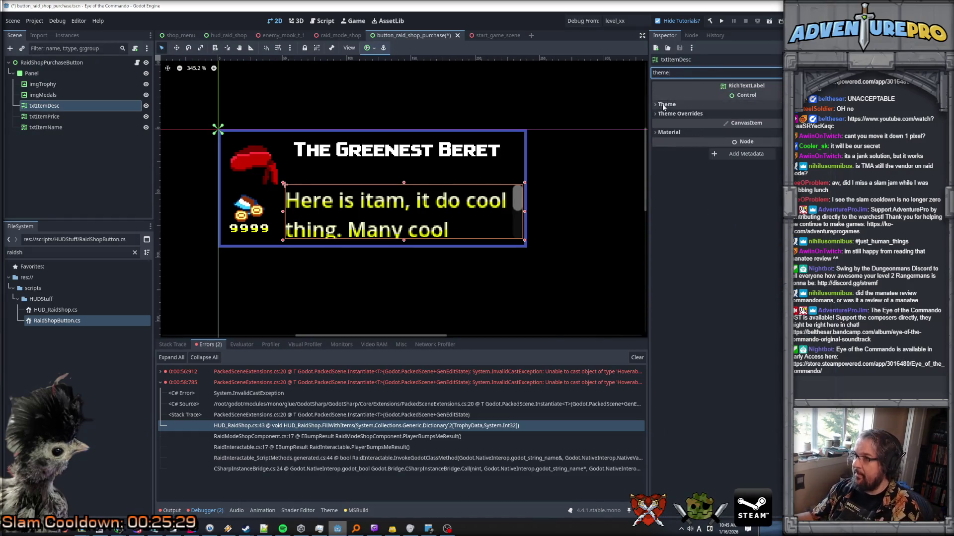
pyautogui.click(743, 105)
pyautogui.click(765, 115)
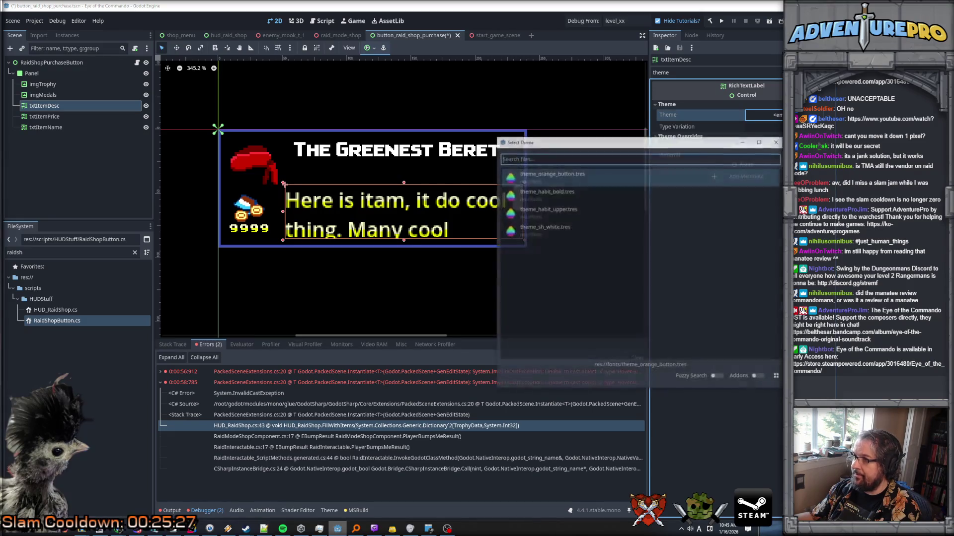
pyautogui.click(554, 229)
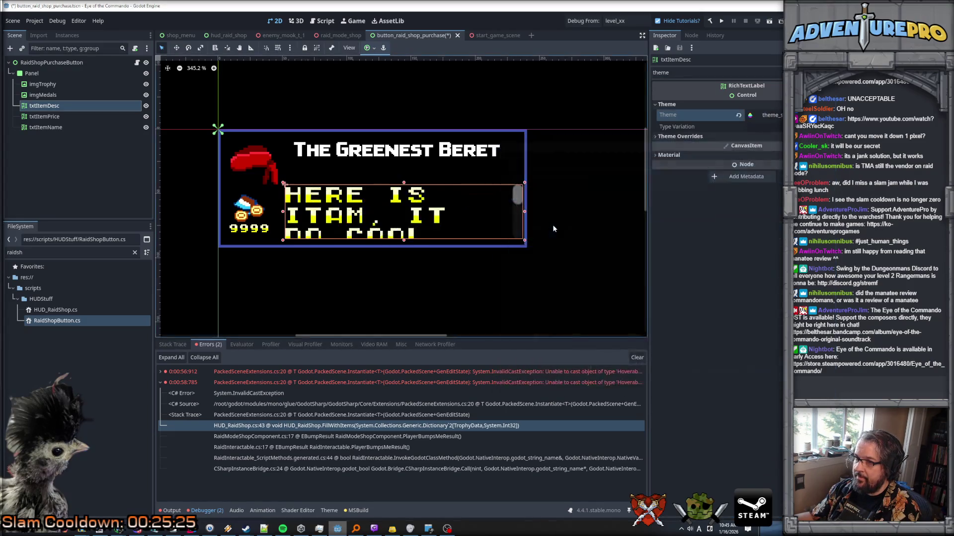
# Override the description's Normal Font Size to 8 px and save the purchase button scene
pyautogui.click(683, 136)
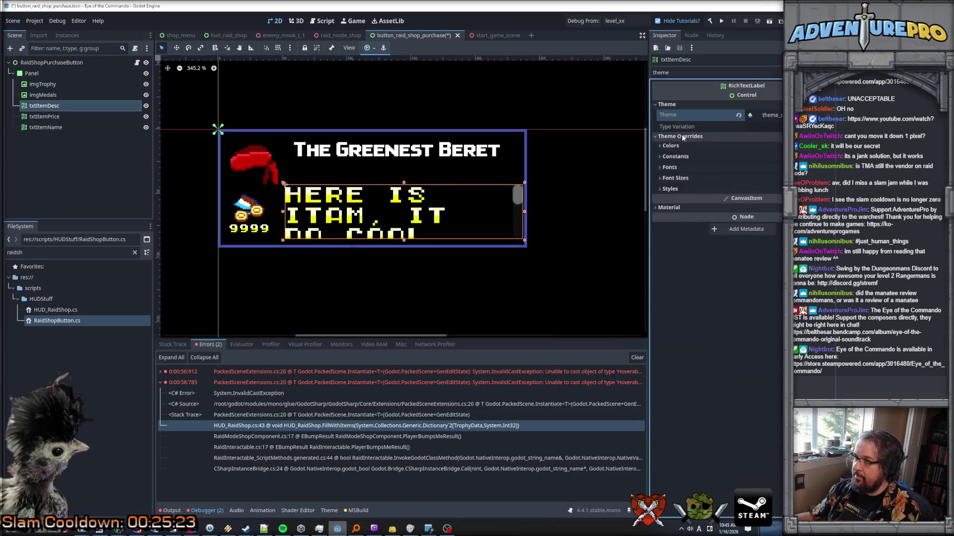
pyautogui.click(695, 170)
pyautogui.click(675, 242)
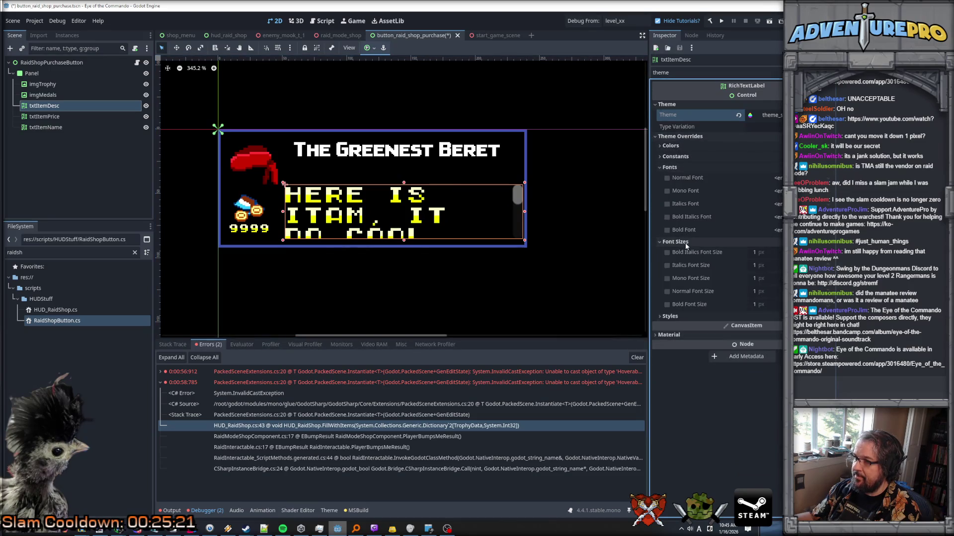
pyautogui.click(674, 291)
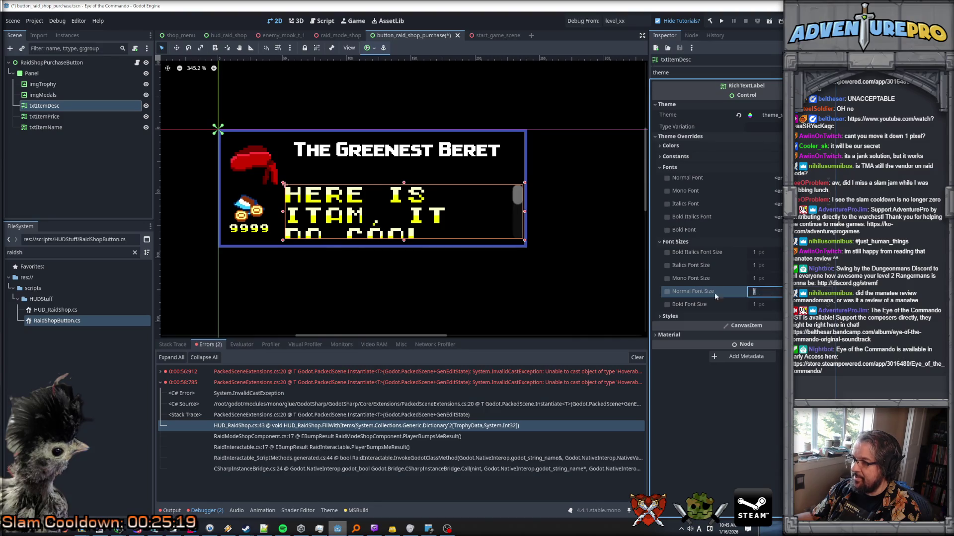
pyautogui.write('8')
pyautogui.press('Return')
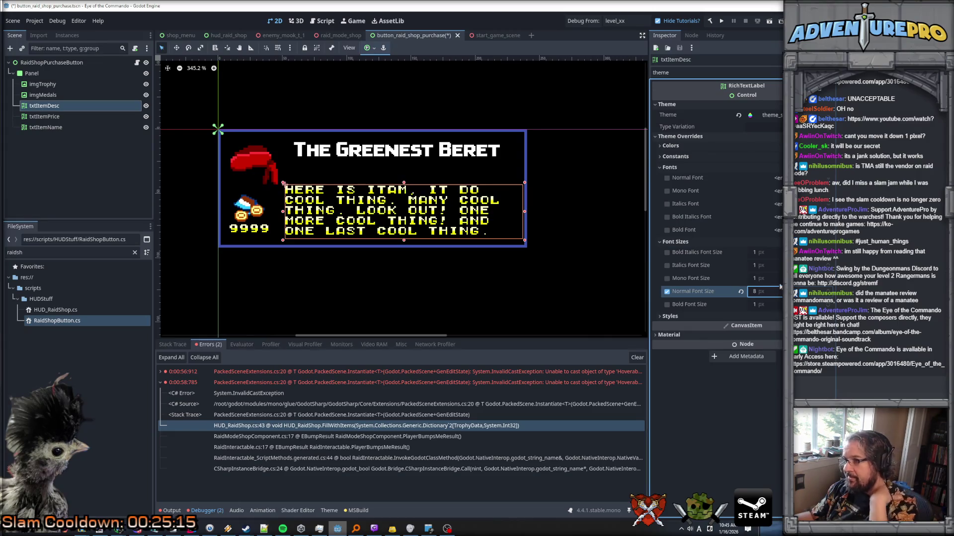
pyautogui.hotkey('ctrl', 's')
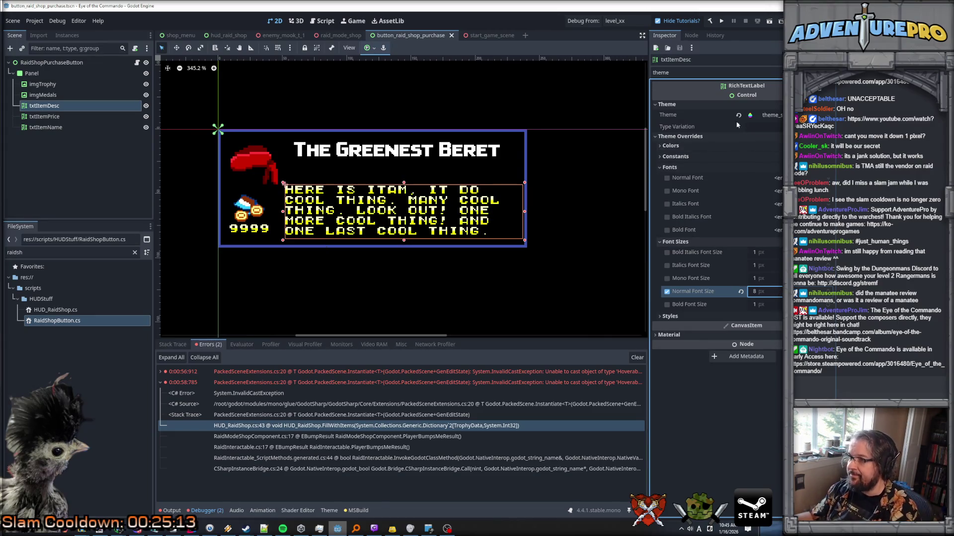
# Clear the Inspector filter, enable BBCode on the item name label, and launch a test run
pyautogui.click(725, 71)
pyautogui.press('BackSpace')
pyautogui.press('BackSpace')
pyautogui.press('BackSpace')
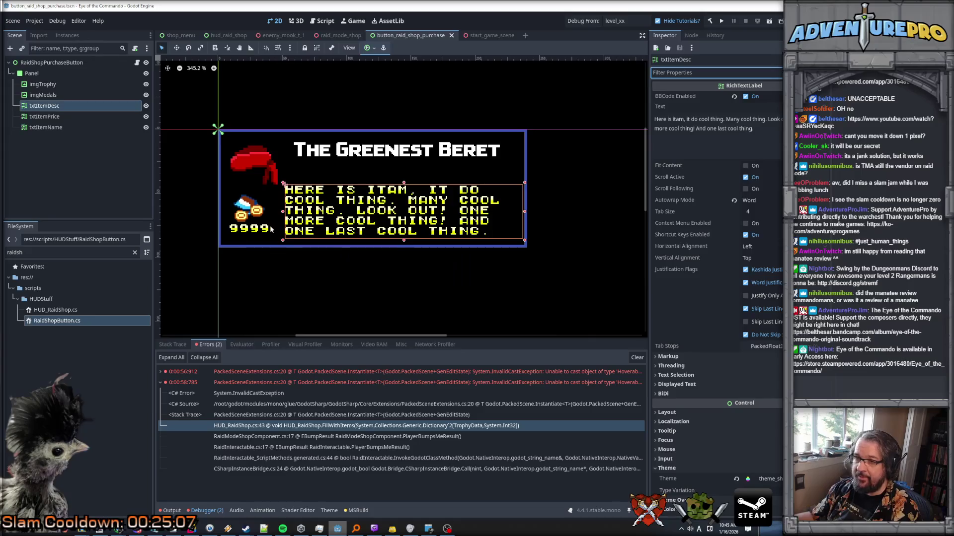
pyautogui.click(264, 229)
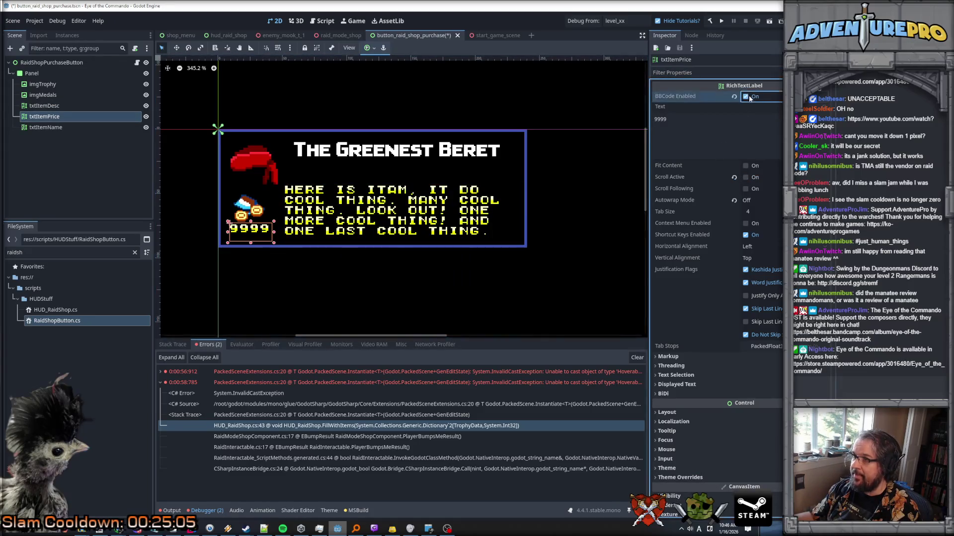
pyautogui.click(60, 107)
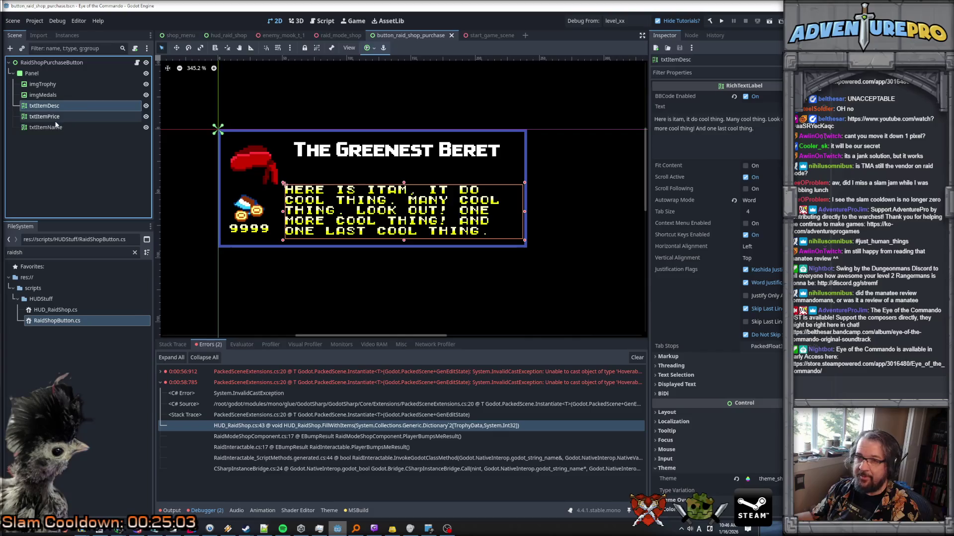
pyautogui.click(58, 129)
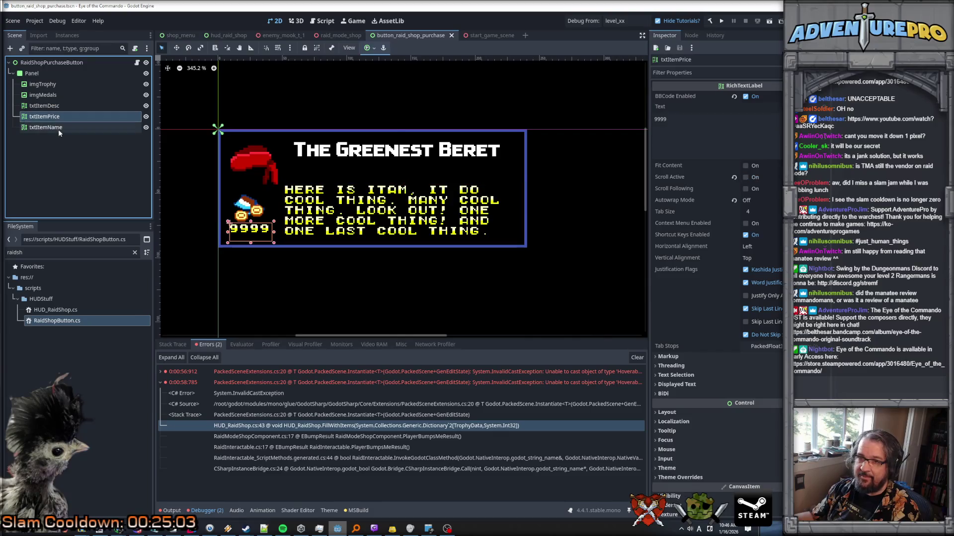
pyautogui.click(746, 96)
pyautogui.click(38, 96)
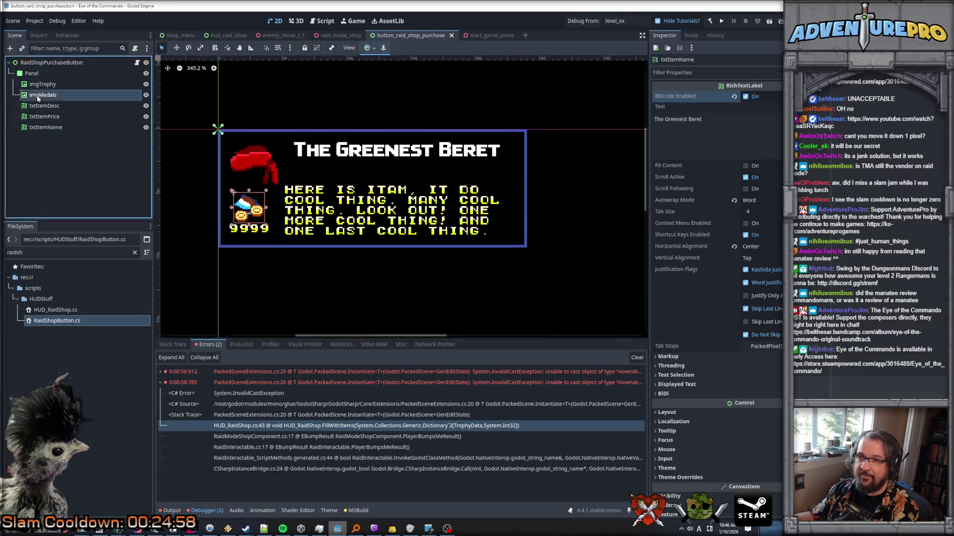
pyautogui.click(50, 85)
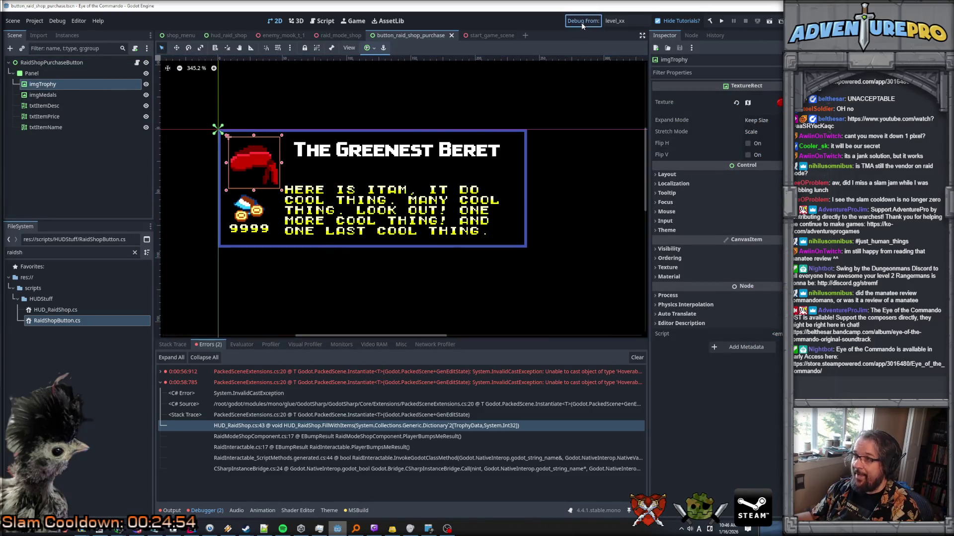
pyautogui.press('F5')
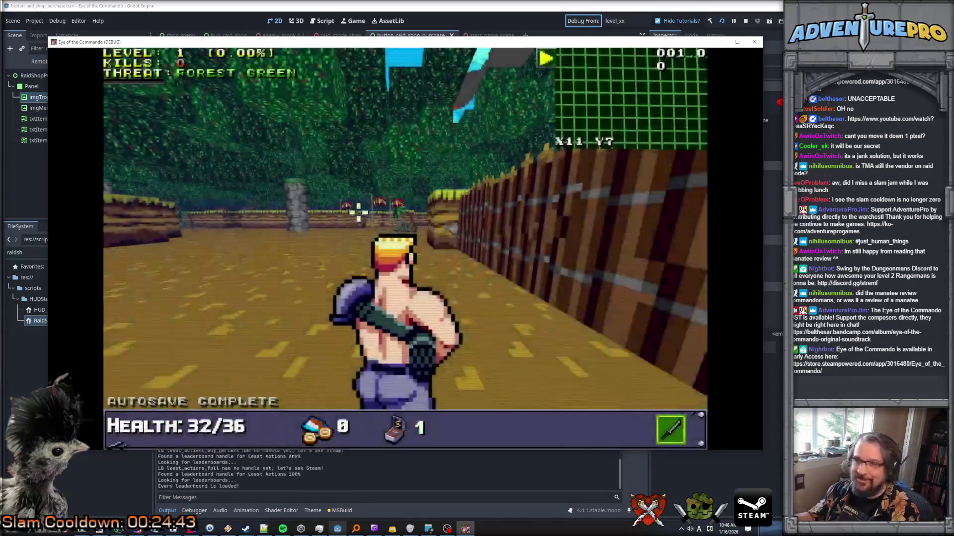
# Use console cheats to reveal the map, teleport to 30, 50 and enable god mode
pyautogui.press('`')
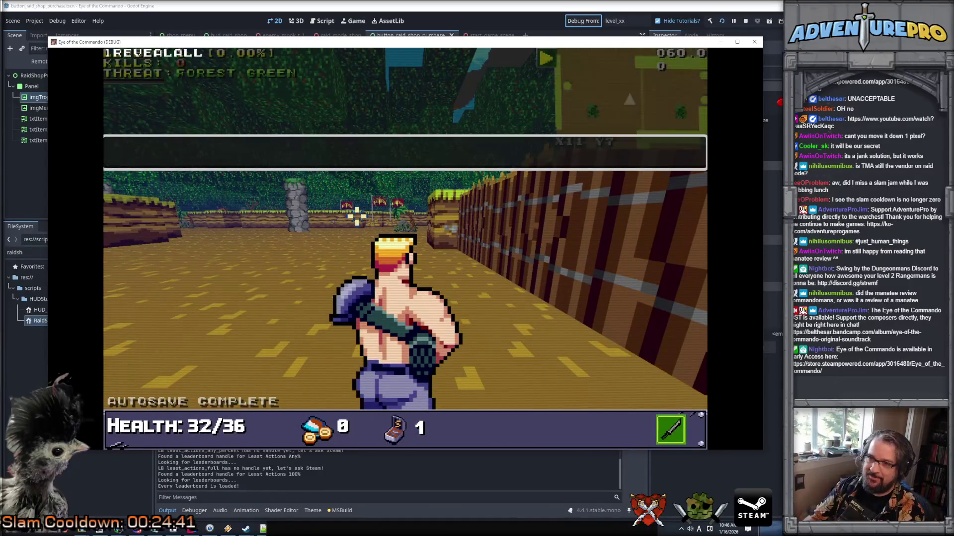
pyautogui.press('Return')
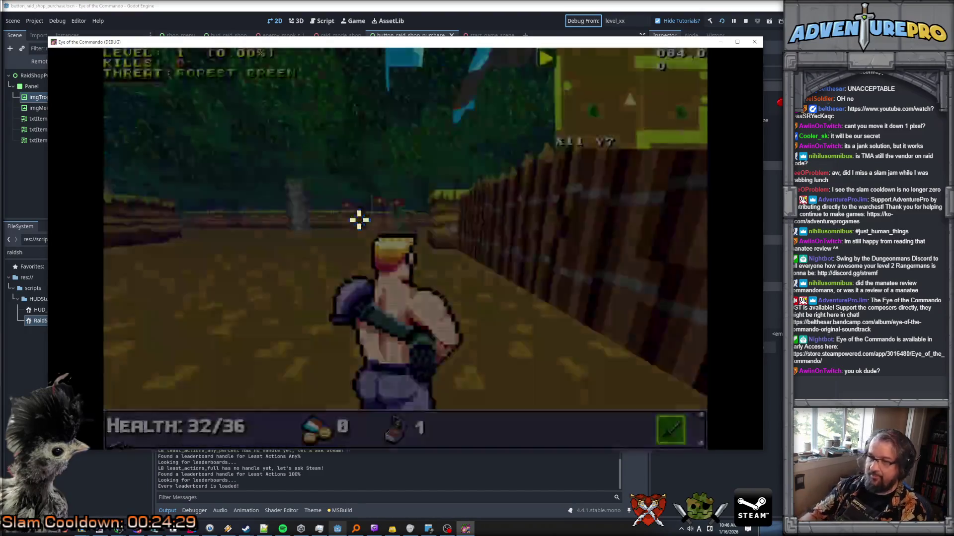
pyautogui.press('`')
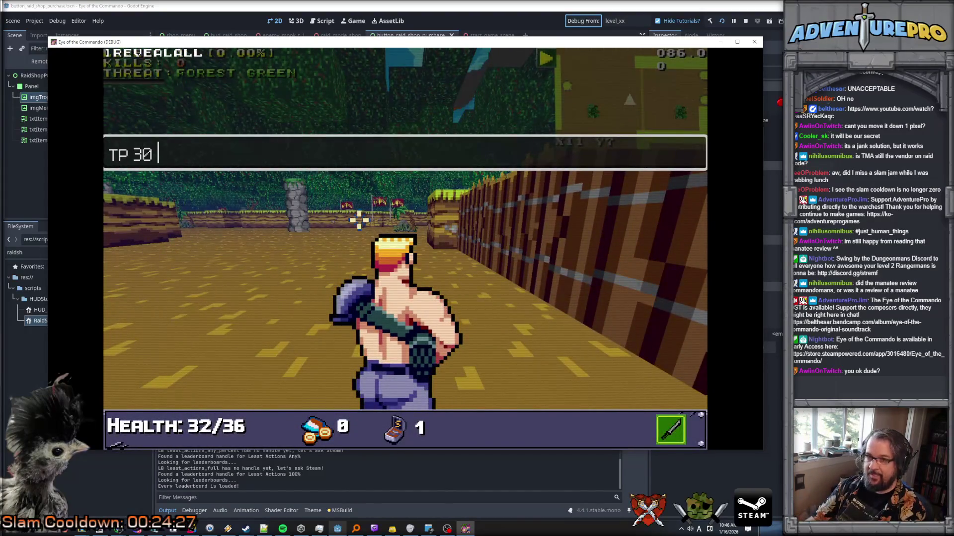
pyautogui.write('50')
pyautogui.press('Return')
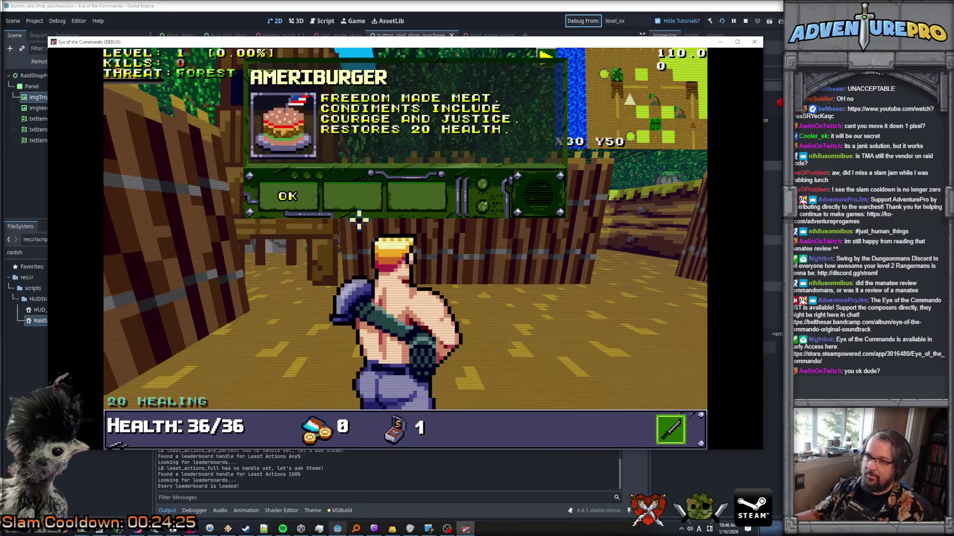
pyautogui.click(279, 198)
pyautogui.press('`')
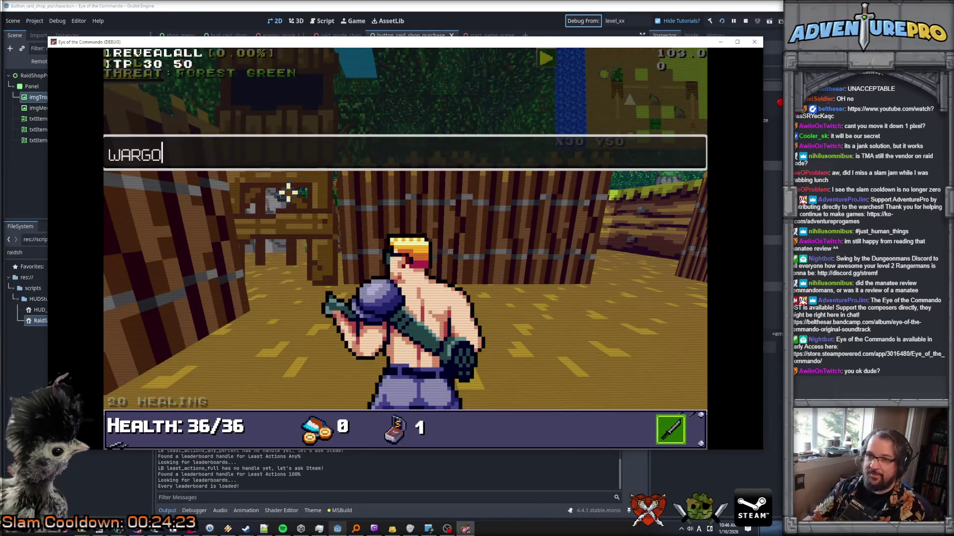
pyautogui.write('D')
pyautogui.press('Return')
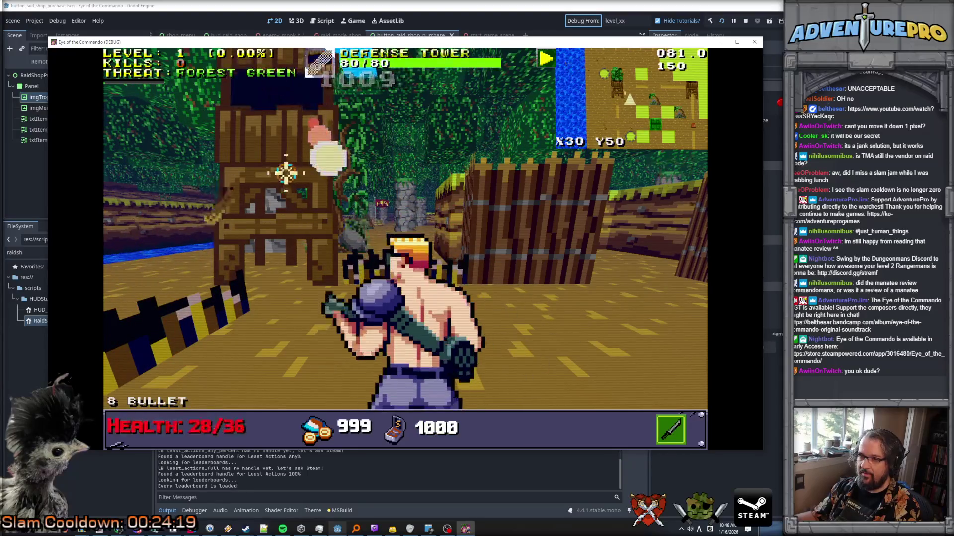
# Destroy the defense tower, shoot the Nitro Mook and check the overhead map
pyautogui.press('Up')
pyautogui.press('Up')
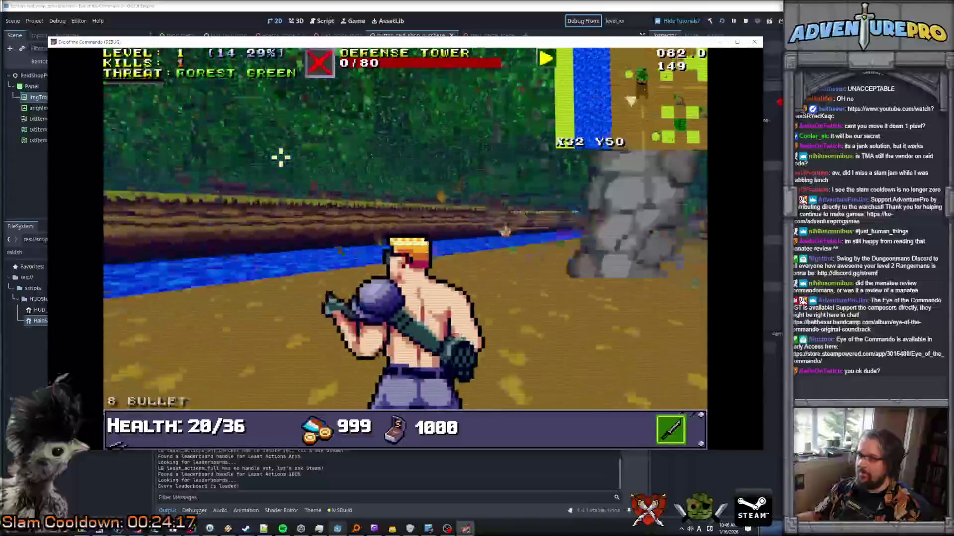
pyautogui.press('Up')
pyautogui.press('Right')
pyautogui.press('Left')
pyautogui.click(298, 251)
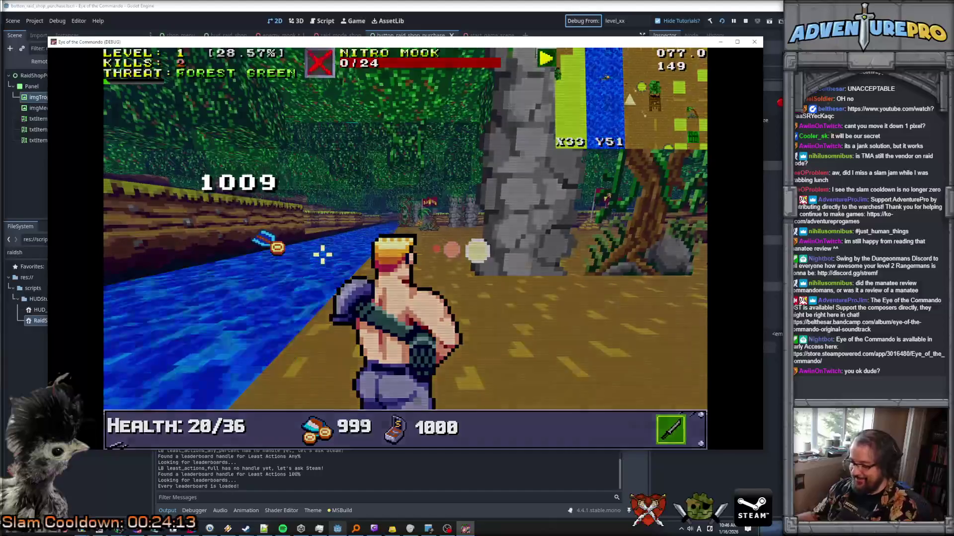
pyautogui.press('Tab')
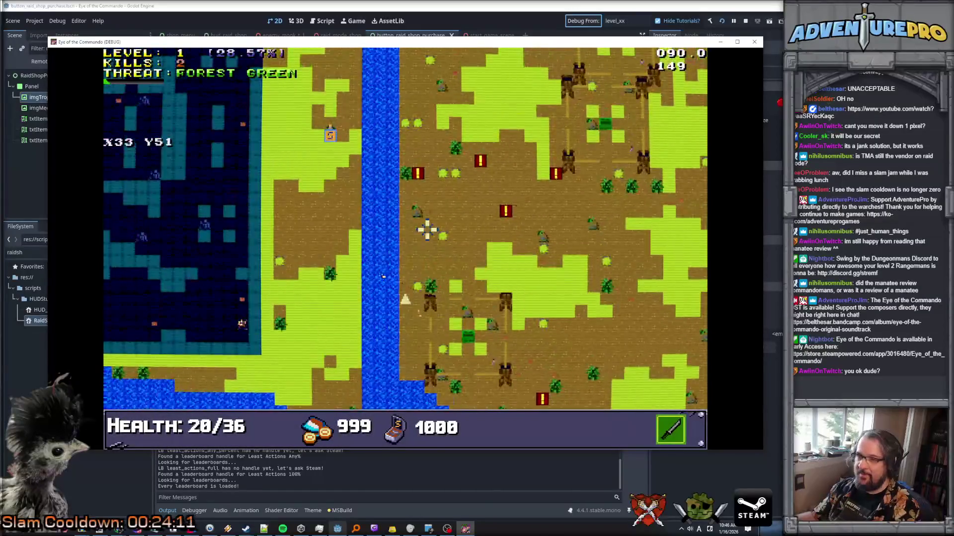
pyautogui.press('Tab')
# Walk along the river to the green bush creature, then select the logged null reference error
pyautogui.press('Up')
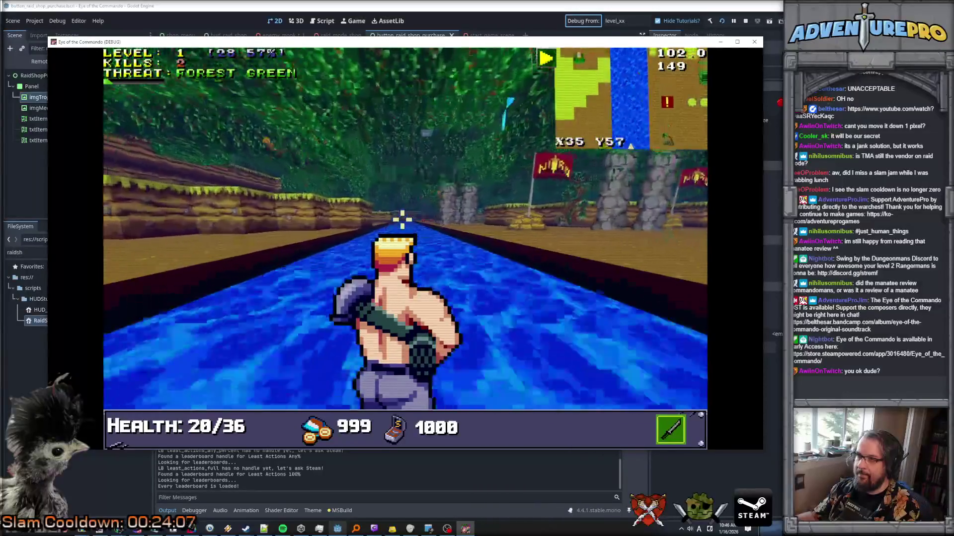
pyautogui.press('Left')
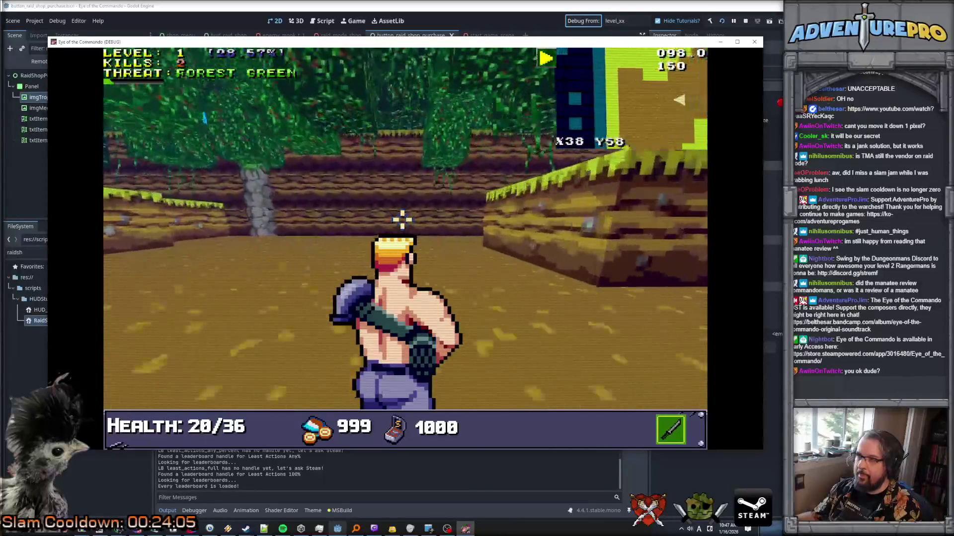
pyautogui.press('Right')
pyautogui.press('Left')
pyautogui.press('Up')
pyautogui.press('Right')
pyautogui.press('Up')
pyautogui.press('Left')
pyautogui.press('Left')
pyautogui.press('Up')
pyautogui.press('Right')
pyautogui.press('Left')
pyautogui.press('Up')
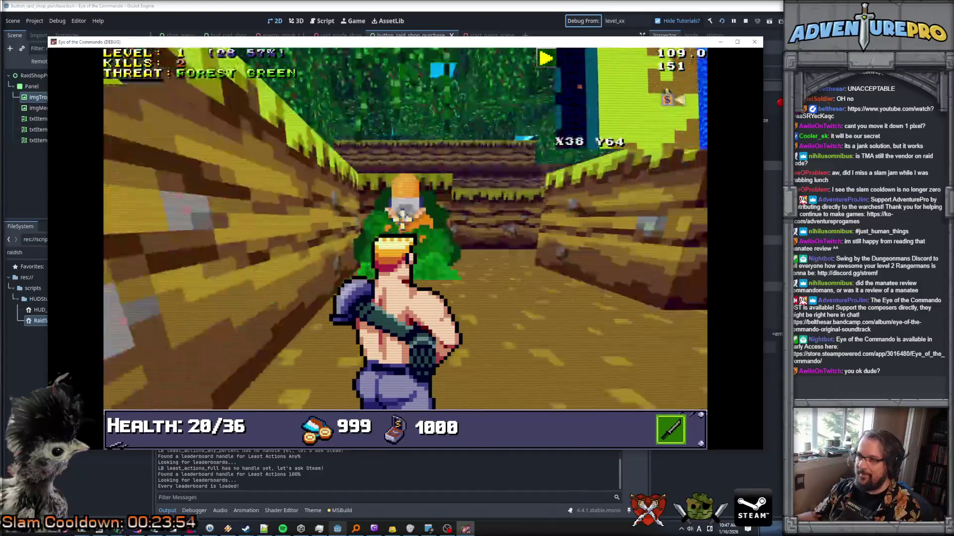
pyautogui.press('Right')
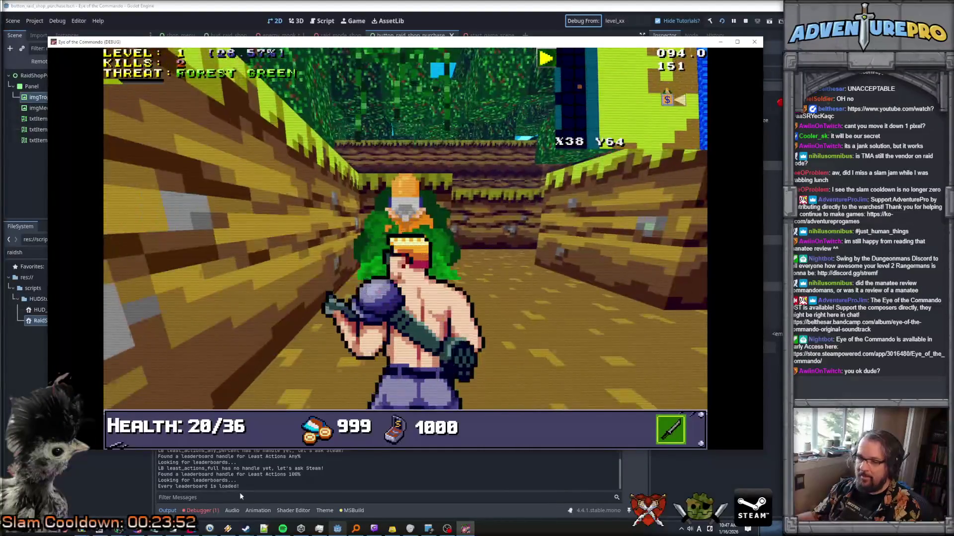
pyautogui.click(202, 511)
# Trace the NullReferenceException to RaidShopButton.cs line 21, the txtItemInfo.Text assignment in AssignItem
pyautogui.doubleClick(263, 370)
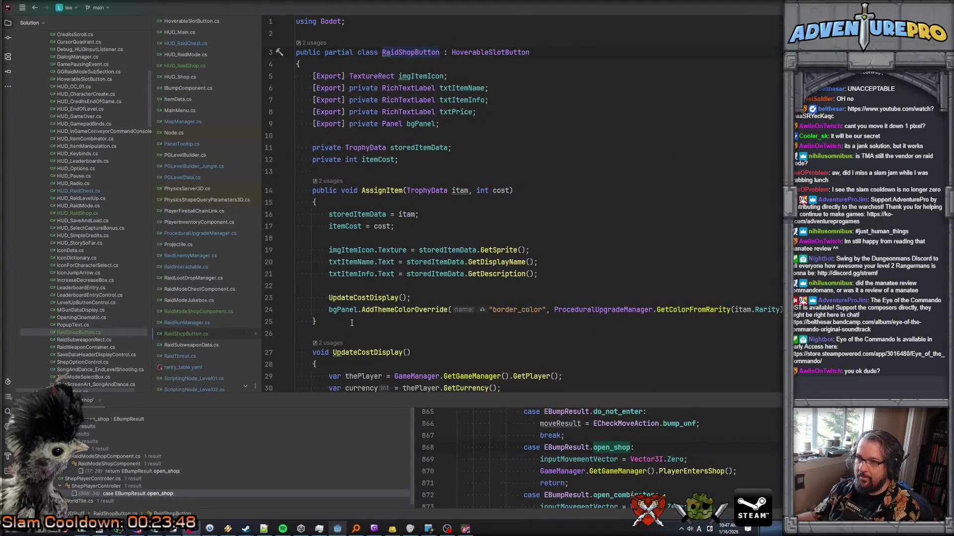
pyautogui.hotkey('alt', 'Tab')
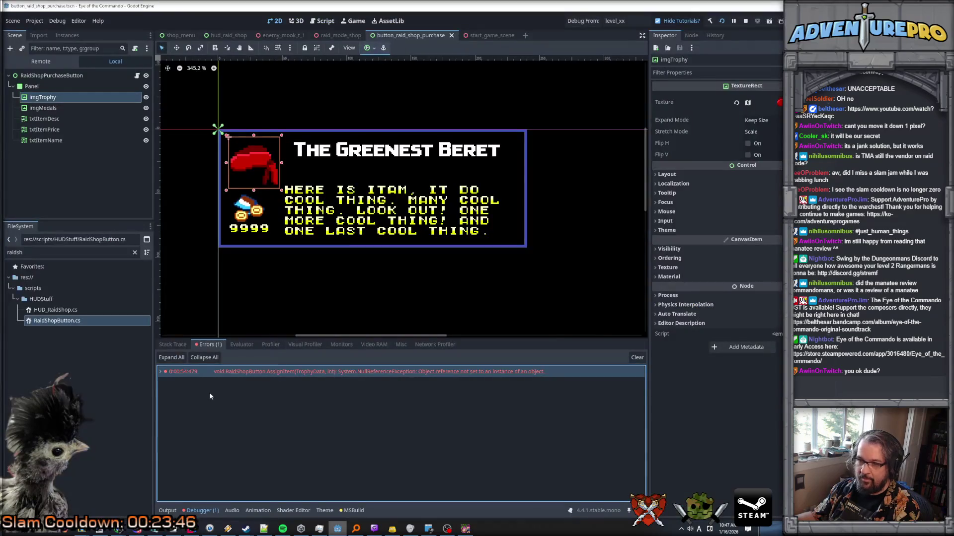
pyautogui.doubleClick(163, 371)
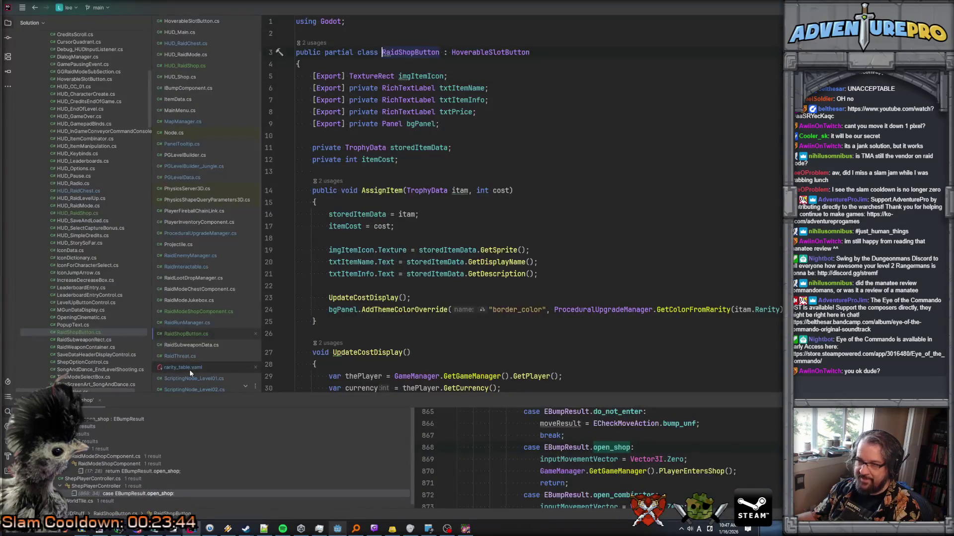
pyautogui.hotkey('alt', 'Tab')
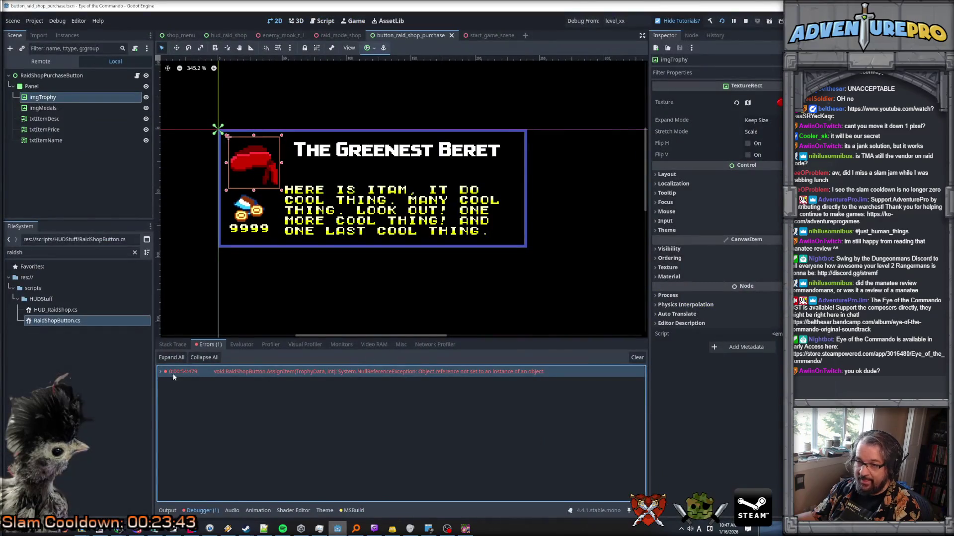
pyautogui.doubleClick(162, 371)
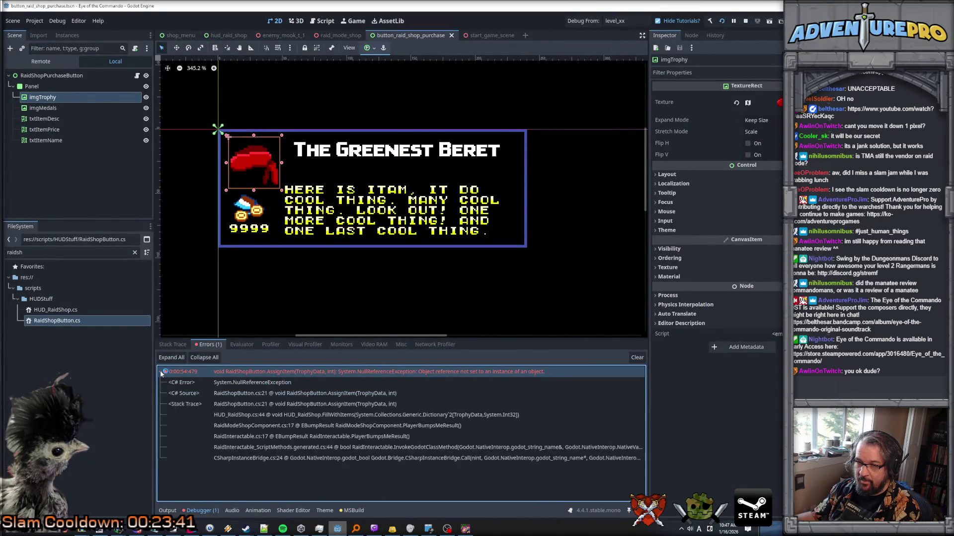
pyautogui.hotkey('alt', 'Tab')
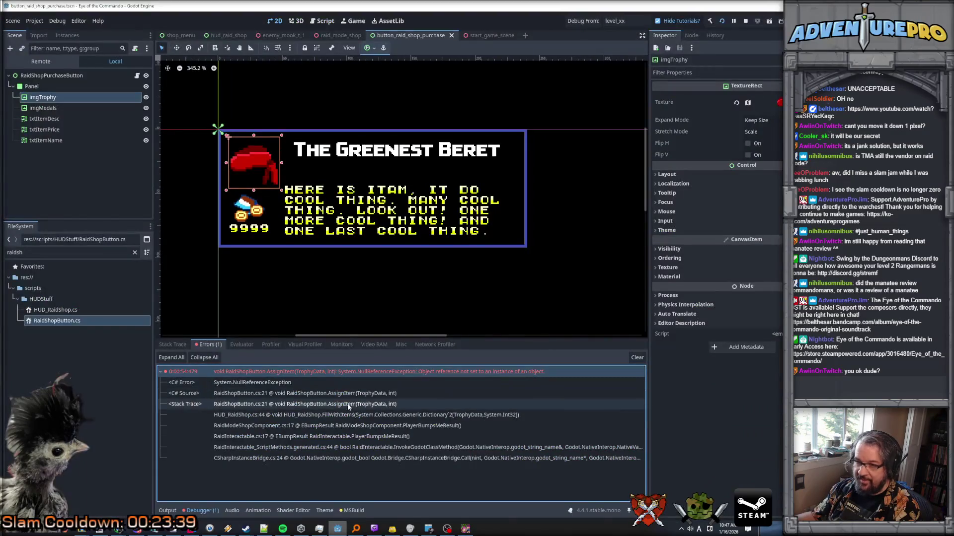
pyautogui.doubleClick(340, 397)
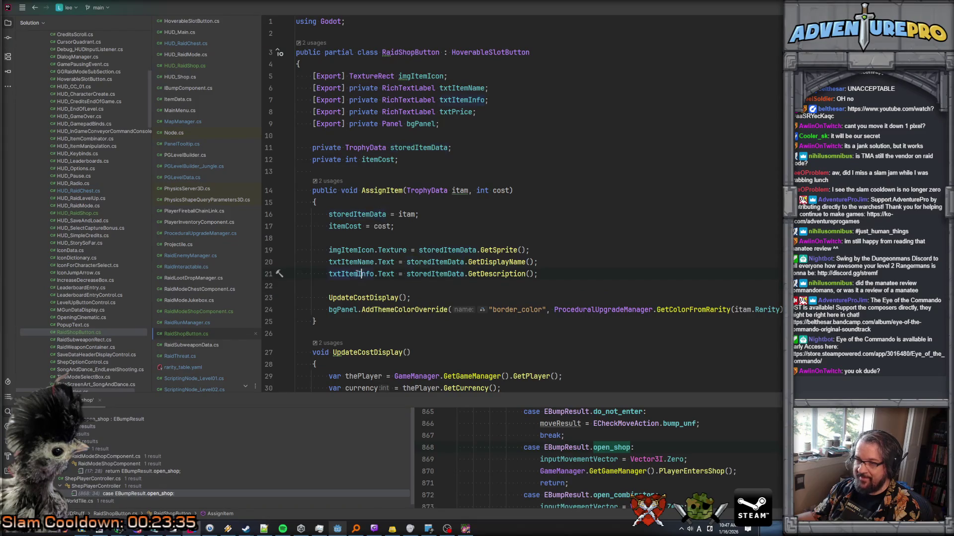
pyautogui.moveTo(395, 276)
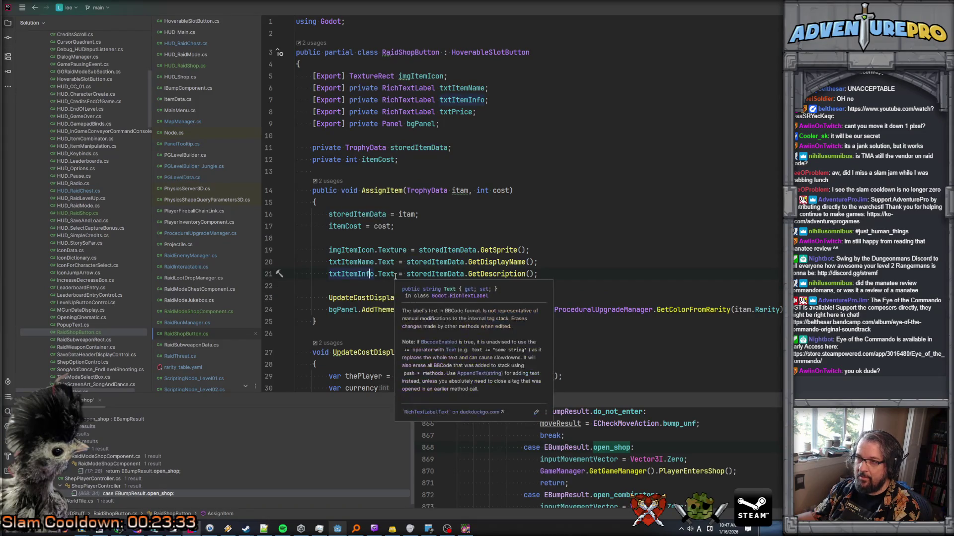
pyautogui.hotkey('alt', 'Tab')
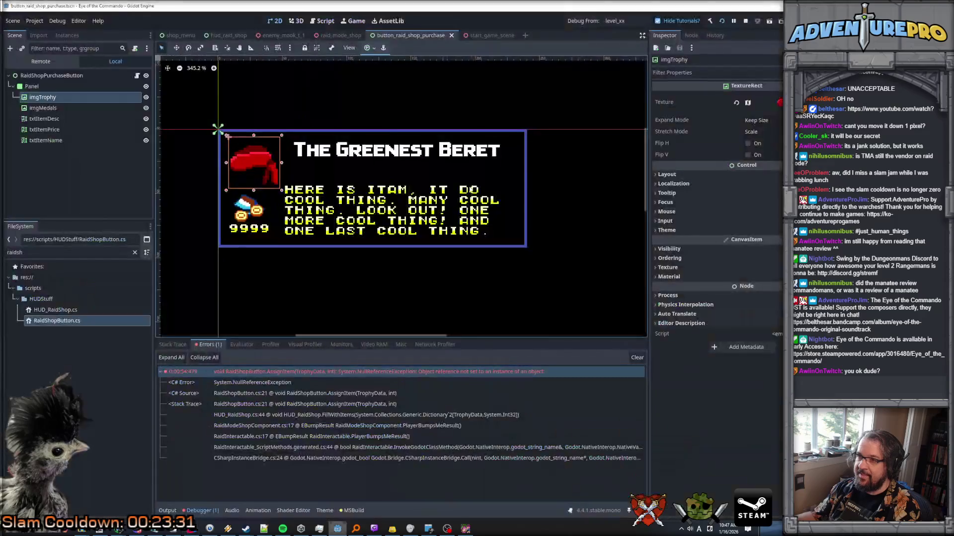
pyautogui.click(51, 75)
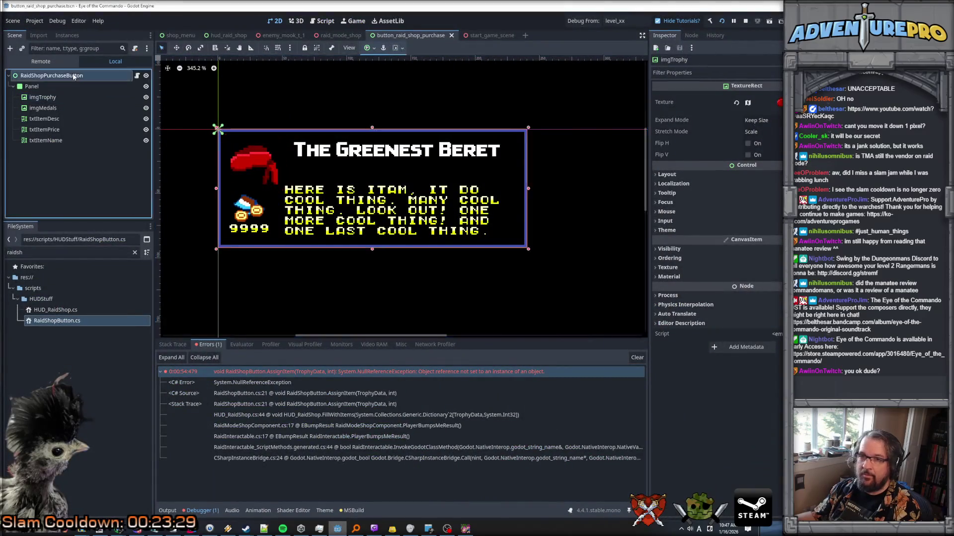
# Assign Panel to Bg Panel and txtItemDesc to Txt Item Info, save, then restart the game
pyautogui.moveTo(32, 86)
pyautogui.mouseDown()
pyautogui.moveTo(50, 98)
pyautogui.moveTo(602, 143)
pyautogui.mouseUp()
pyautogui.moveTo(773, 143); pyautogui.dragTo(771, 142)
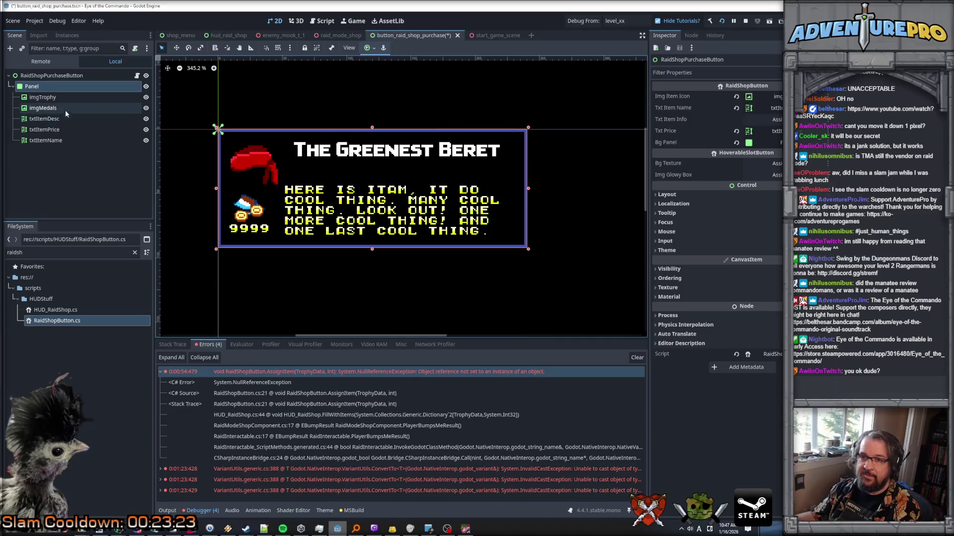
pyautogui.click(56, 120)
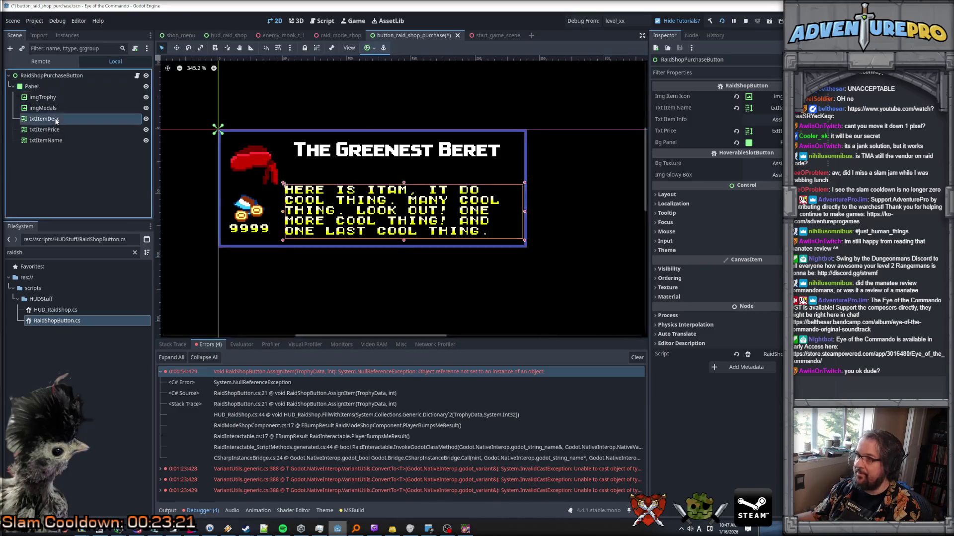
pyautogui.moveTo(56, 119)
pyautogui.mouseDown()
pyautogui.moveTo(759, 150)
pyautogui.moveTo(760, 119)
pyautogui.mouseUp()
pyautogui.hotkey('ctrl', 's')
pyautogui.click(745, 21)
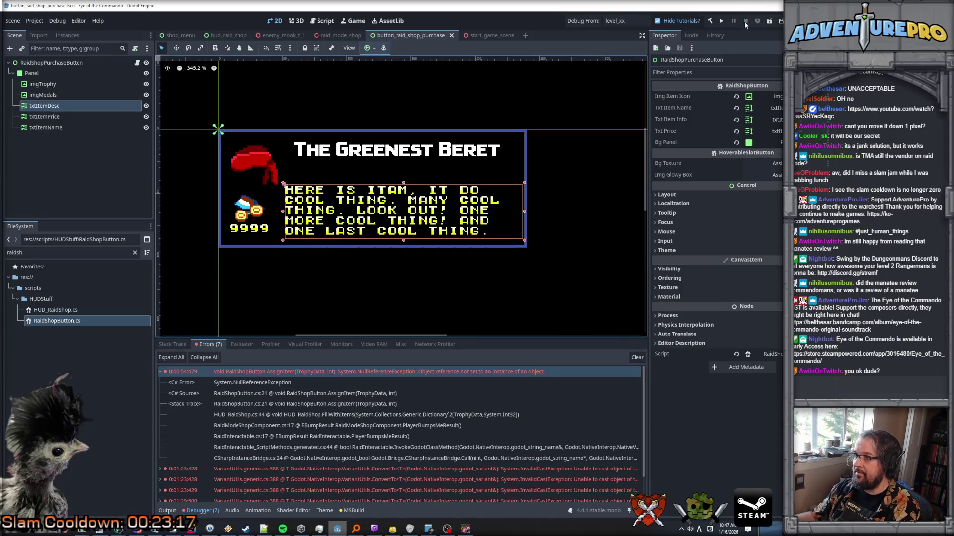
pyautogui.click(583, 25)
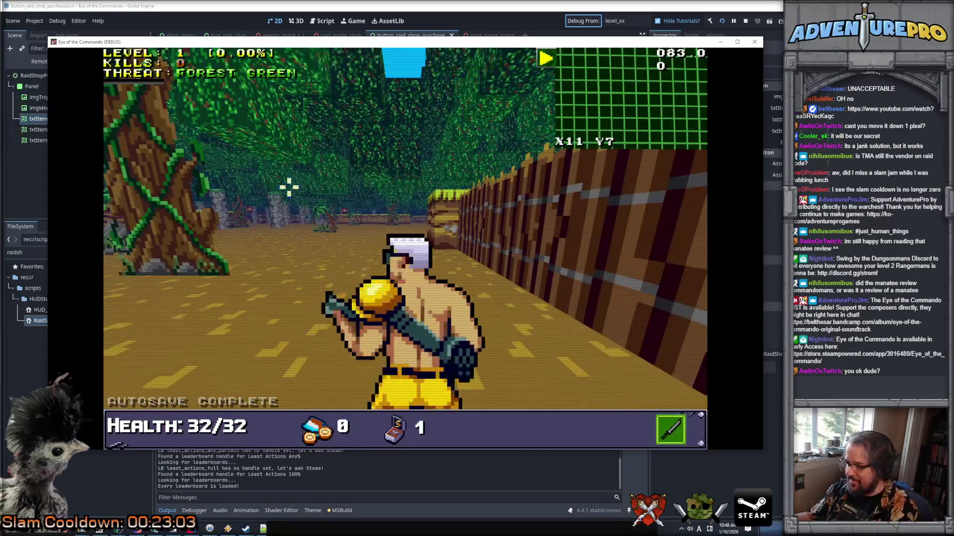
# Walk up to the Nitro Mook, dismiss the tutorial text, and punch it until defeated
pyautogui.press('w')
pyautogui.click(441, 215)
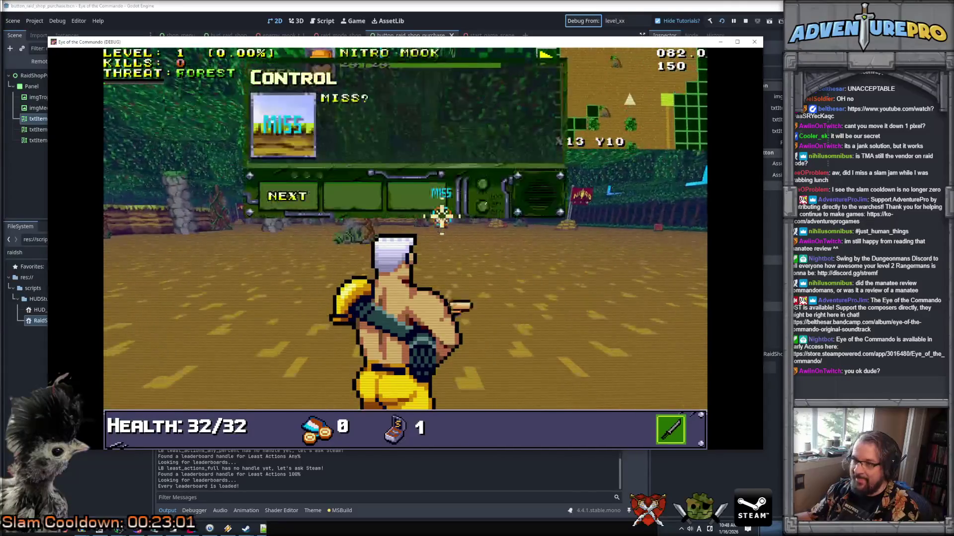
pyautogui.click(438, 213)
pyautogui.click(466, 231)
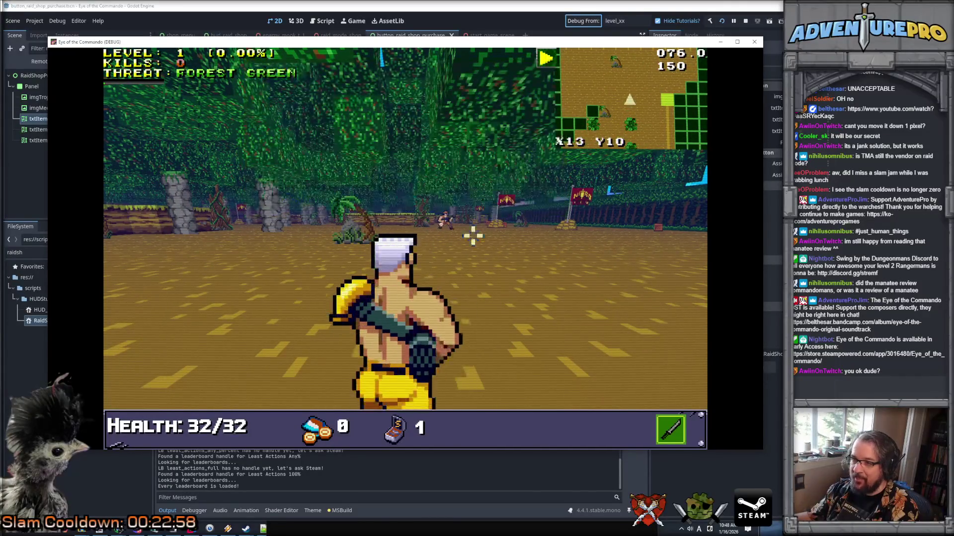
pyautogui.click(461, 224)
pyautogui.click(454, 215)
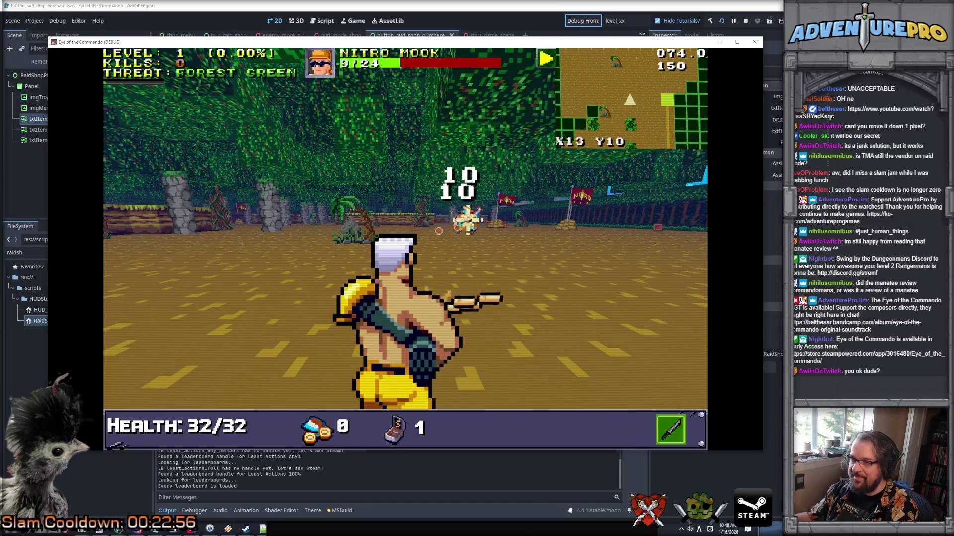
pyautogui.click(480, 219)
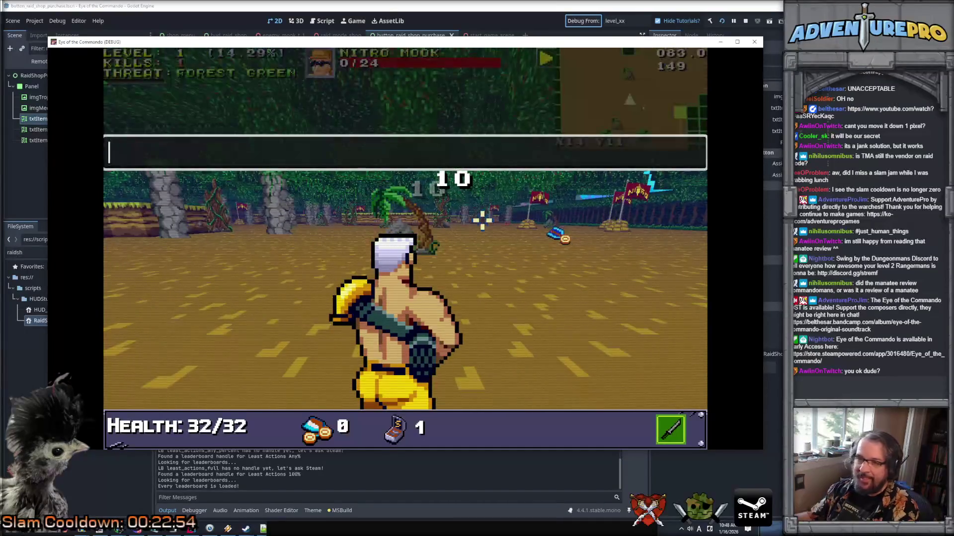
pyautogui.write('REVEALALL')
# Reveal the map, teleport to X40 Y30, and talk to the vendor to open the raid shop
pyautogui.press('Return')
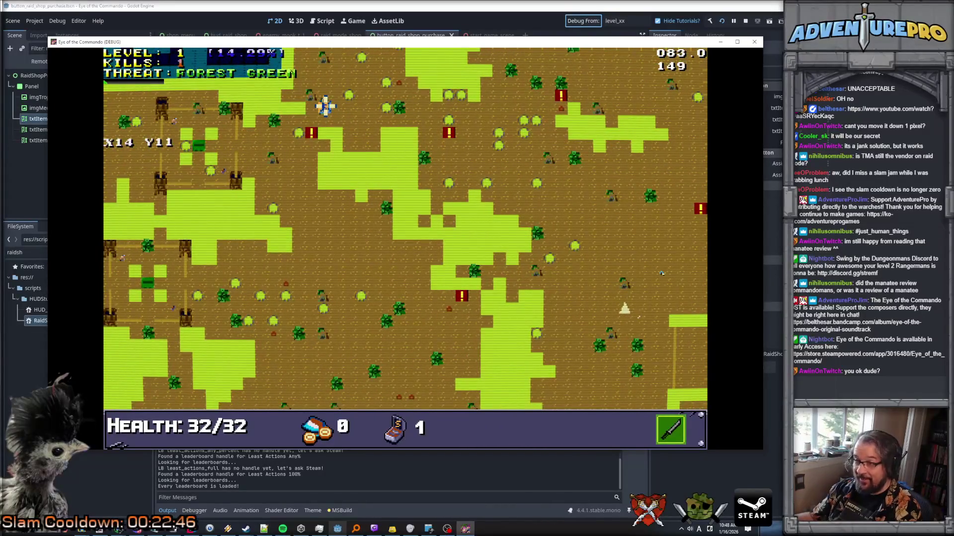
pyautogui.press('`')
pyautogui.write('TP 40 30')
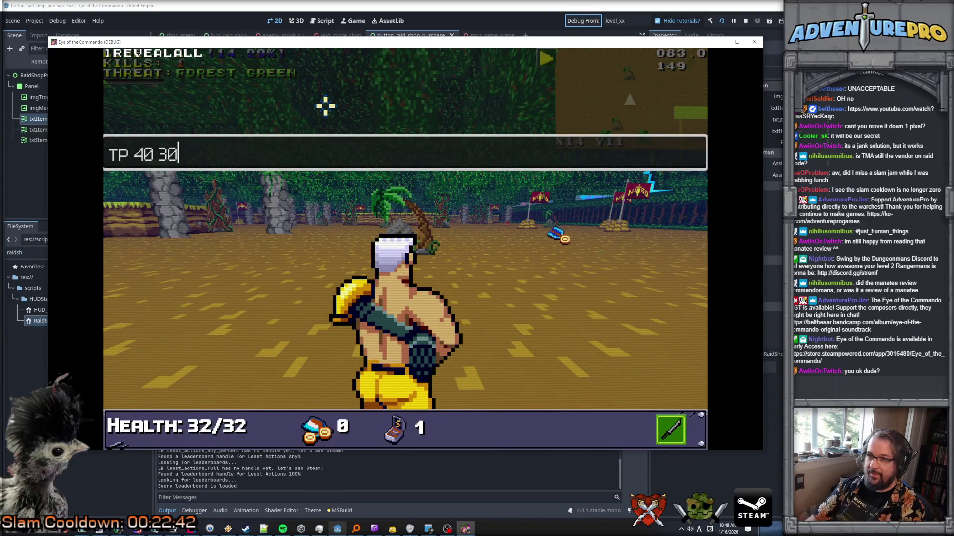
pyautogui.press('Return')
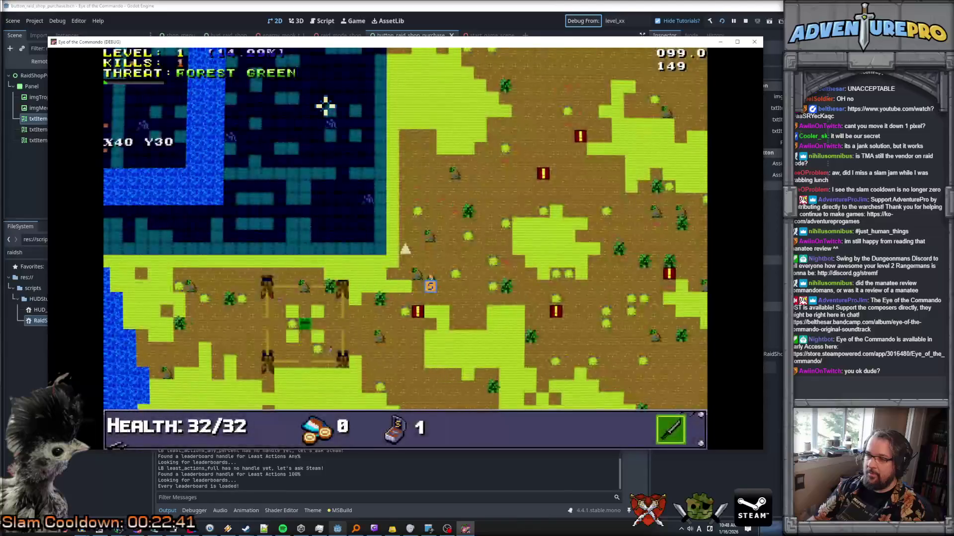
pyautogui.press('Left')
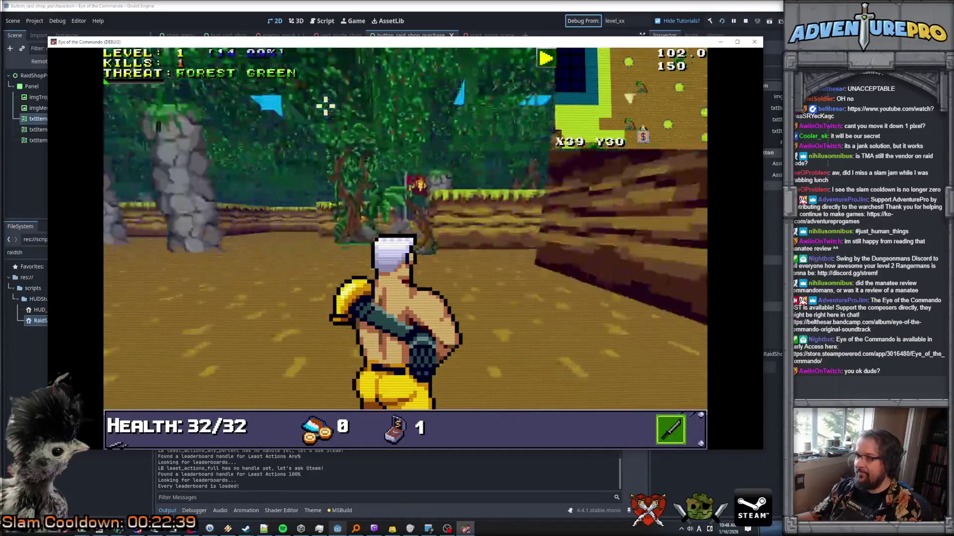
pyautogui.press('Up')
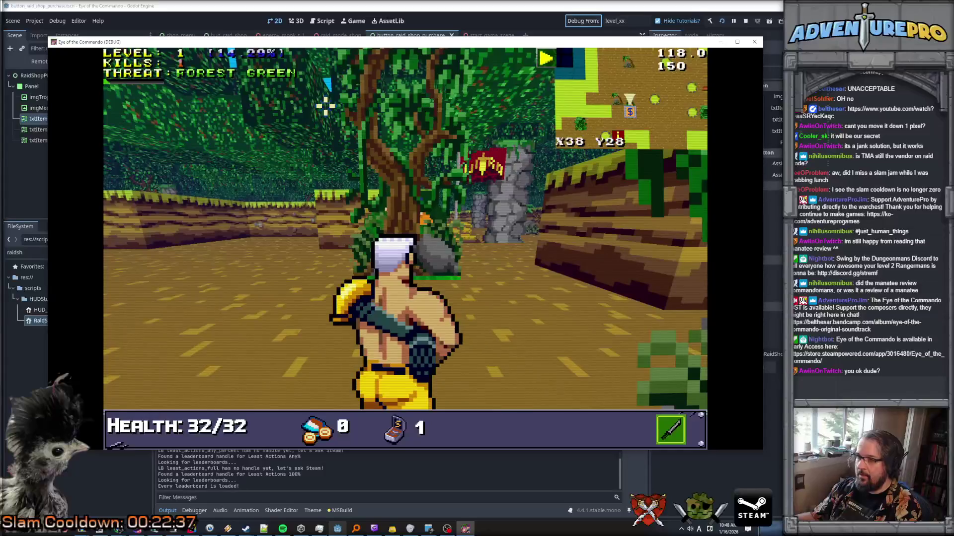
pyautogui.click(410, 162)
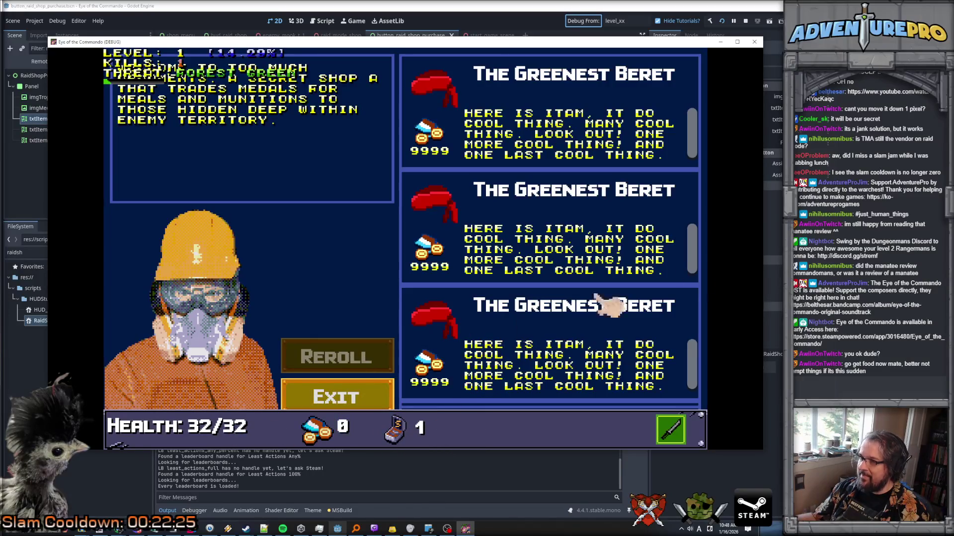
# Scroll the first offer's overflowing description, reroll the offers, and close the running game
pyautogui.moveTo(701, 138); pyautogui.dragTo(705, 269)
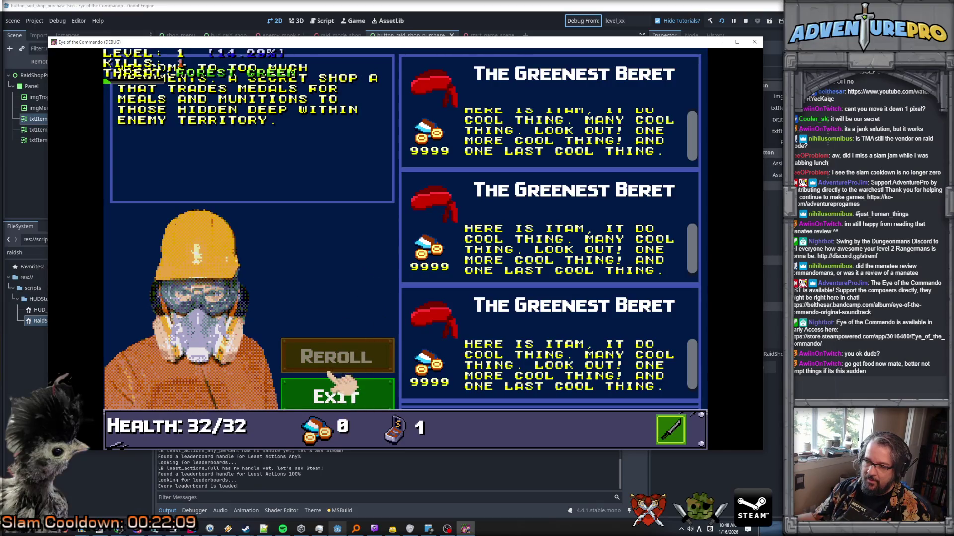
pyautogui.click(343, 359)
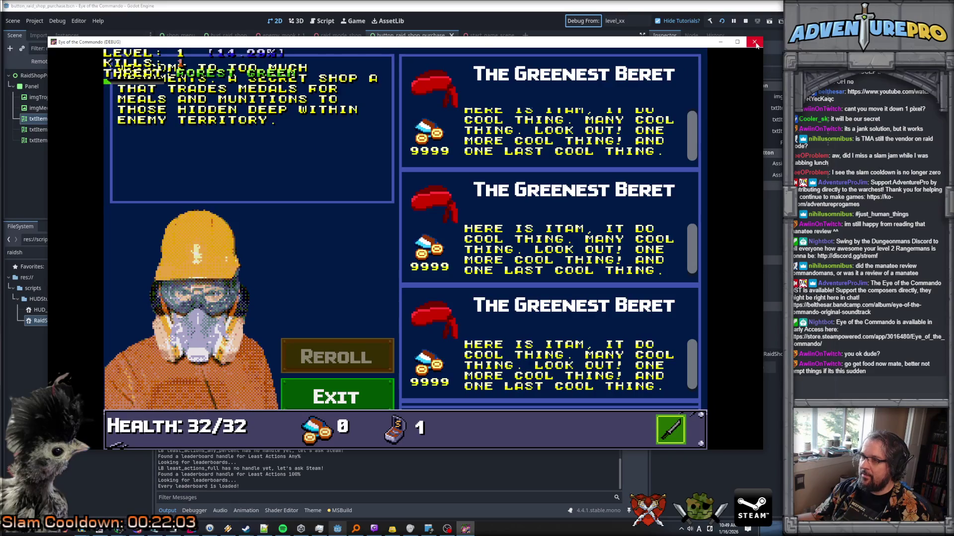
pyautogui.click(755, 42)
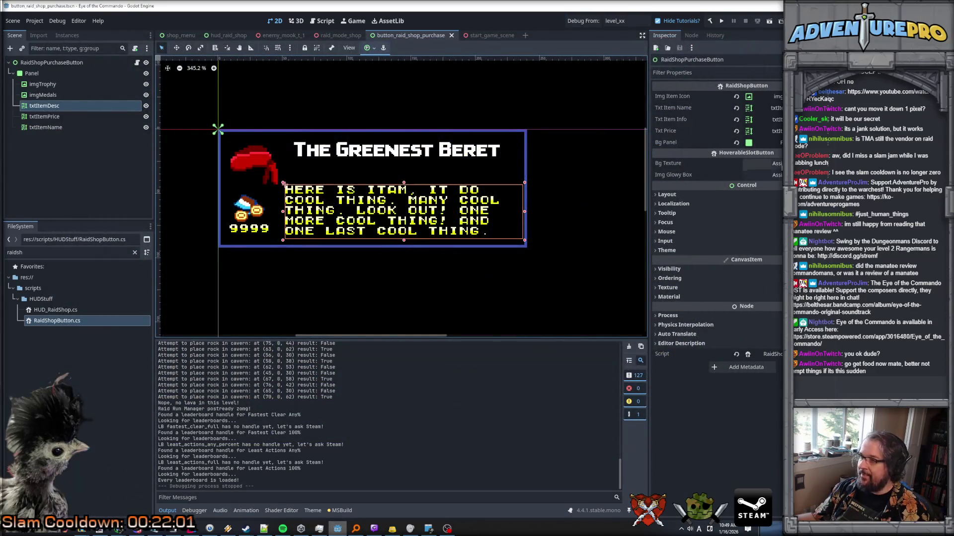
# Drag txtItemDesc's top and bottom edges so the label becomes 185 × 47
pyautogui.moveTo(404, 183); pyautogui.dragTo(404, 180)
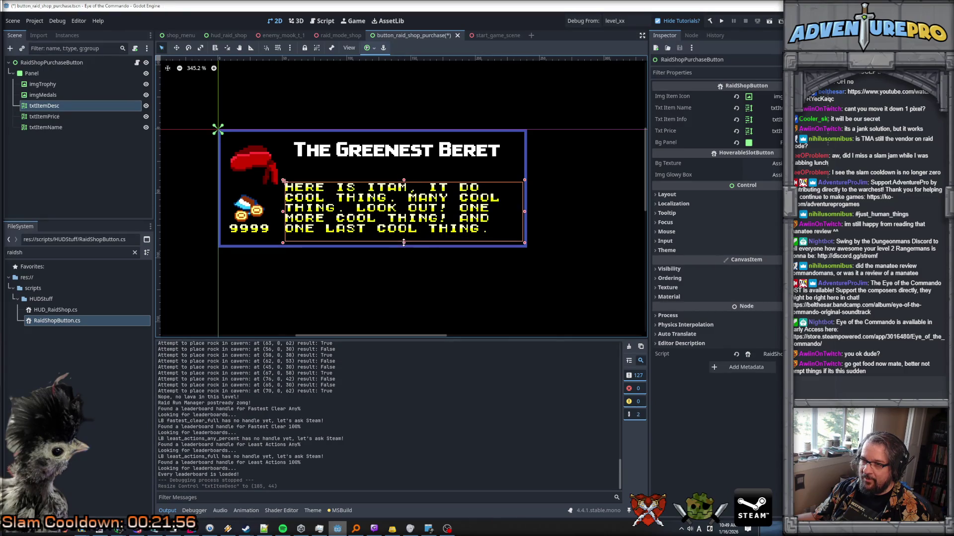
pyautogui.moveTo(403, 243); pyautogui.dragTo(403, 244)
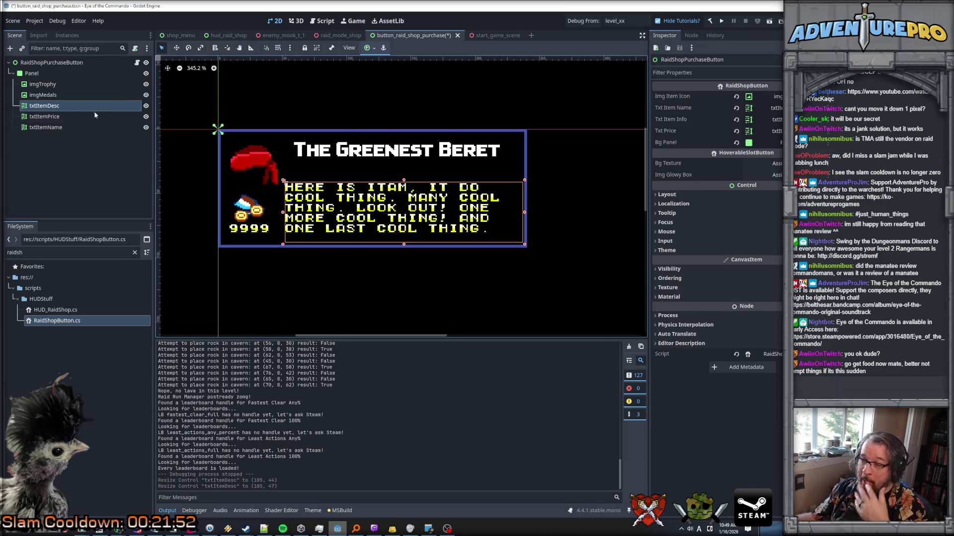
pyautogui.click(44, 105)
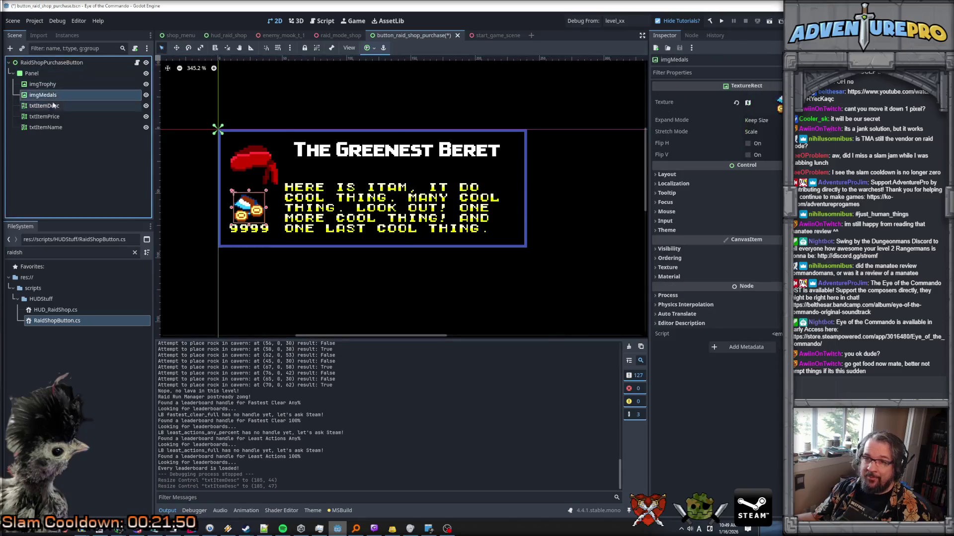
# Turn off Scroll Active, Shortcut Keys and Skip Last Line on txtItemDesc, save, and resize it to 199×47
pyautogui.click(747, 178)
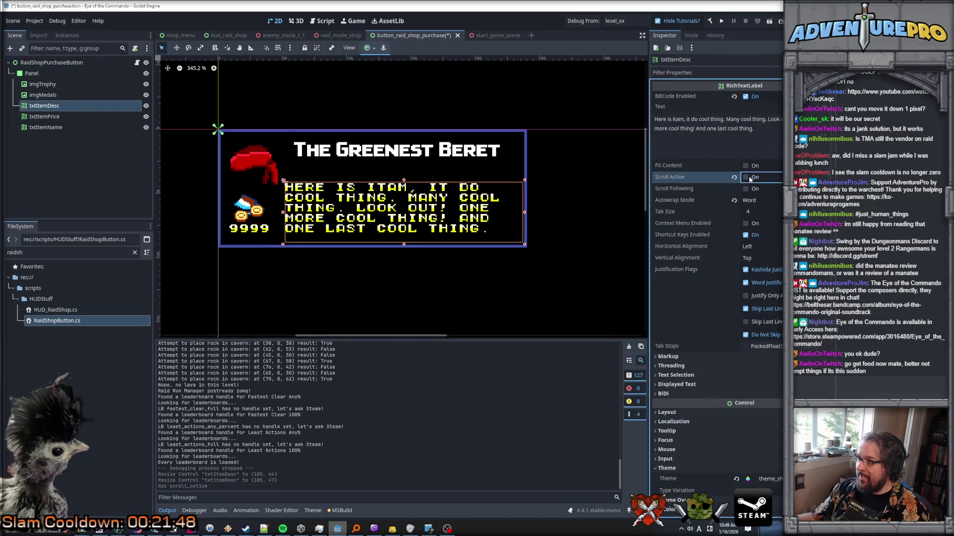
pyautogui.click(745, 236)
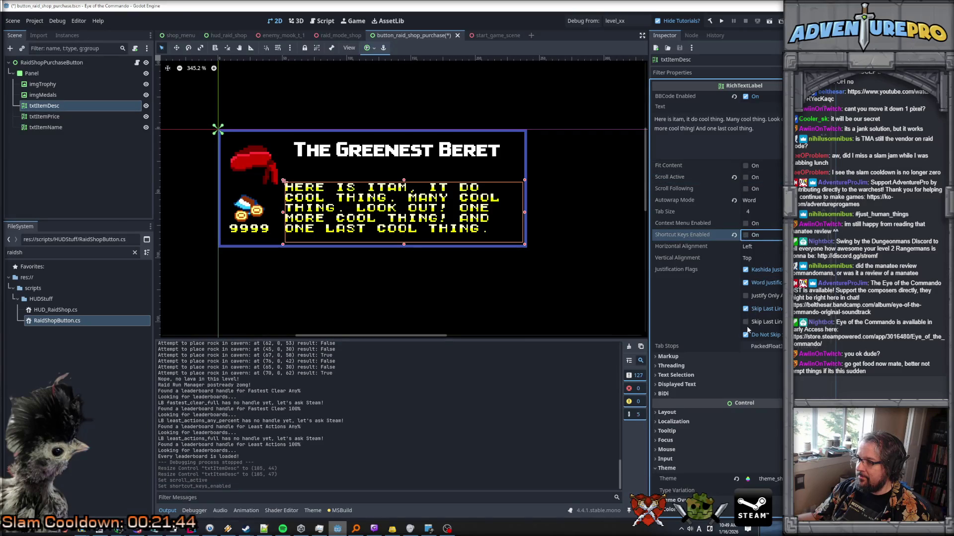
pyautogui.click(746, 308)
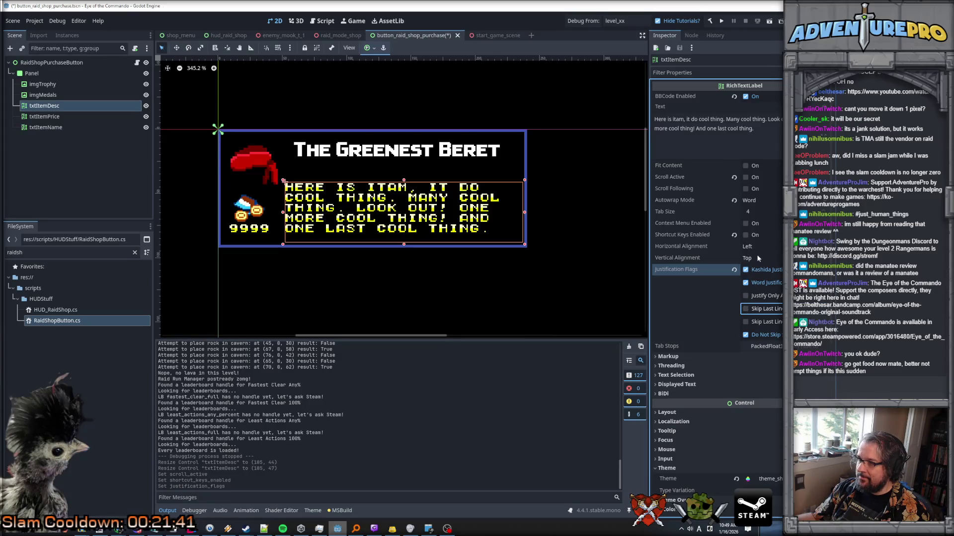
pyautogui.hotkey('ctrl', 's')
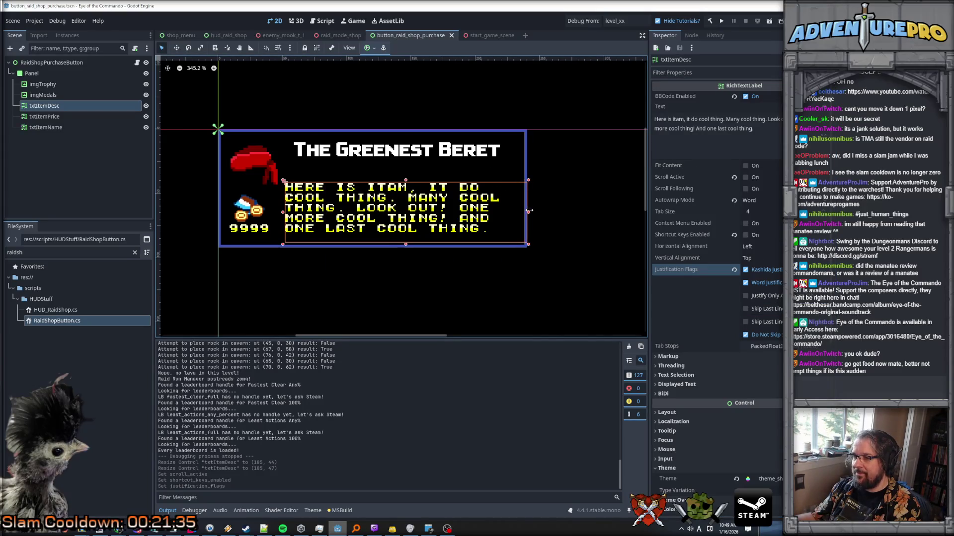
pyautogui.moveTo(542, 211); pyautogui.dragTo(543, 211)
pyautogui.moveTo(543, 211); pyautogui.dragTo(542, 212)
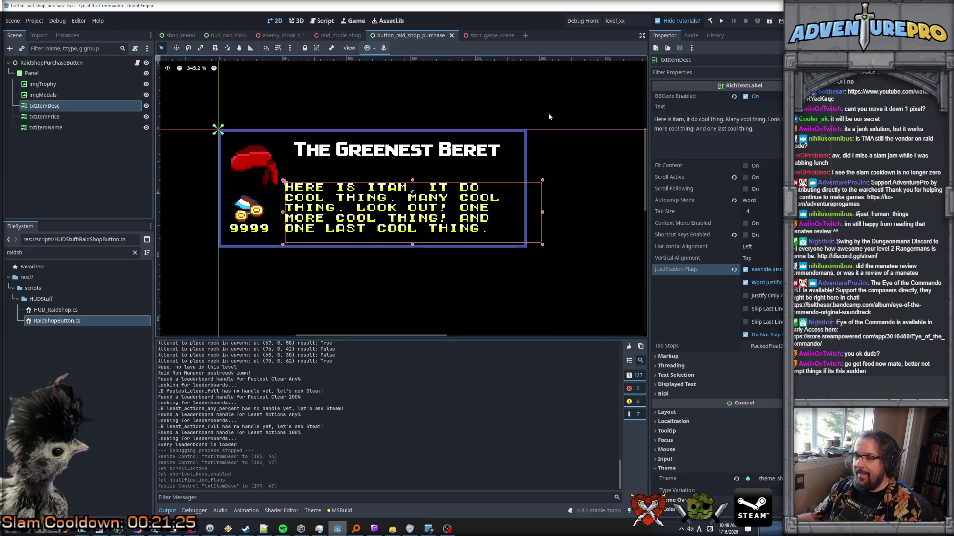
# Set the Panel style's BG Color to opaque blue 5e98f4
pyautogui.click(58, 74)
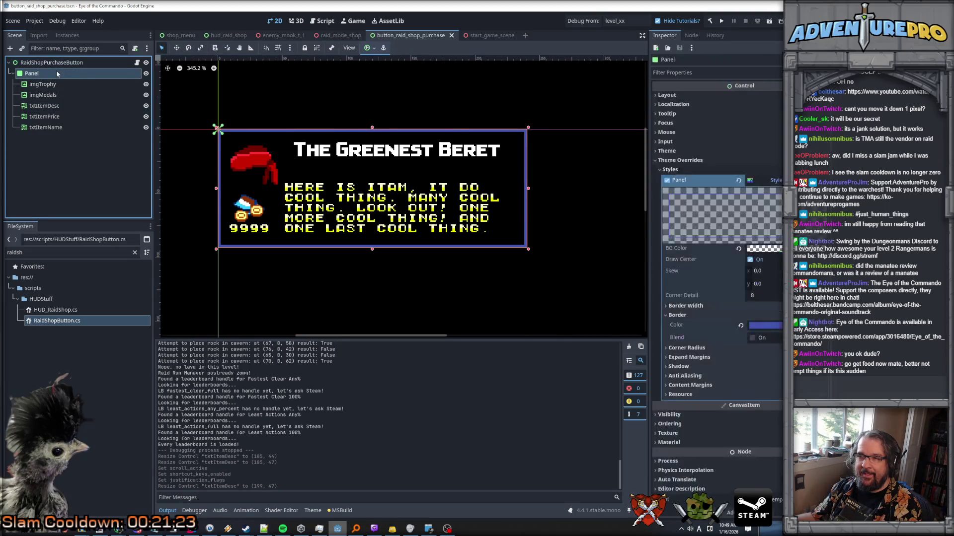
pyautogui.click(64, 85)
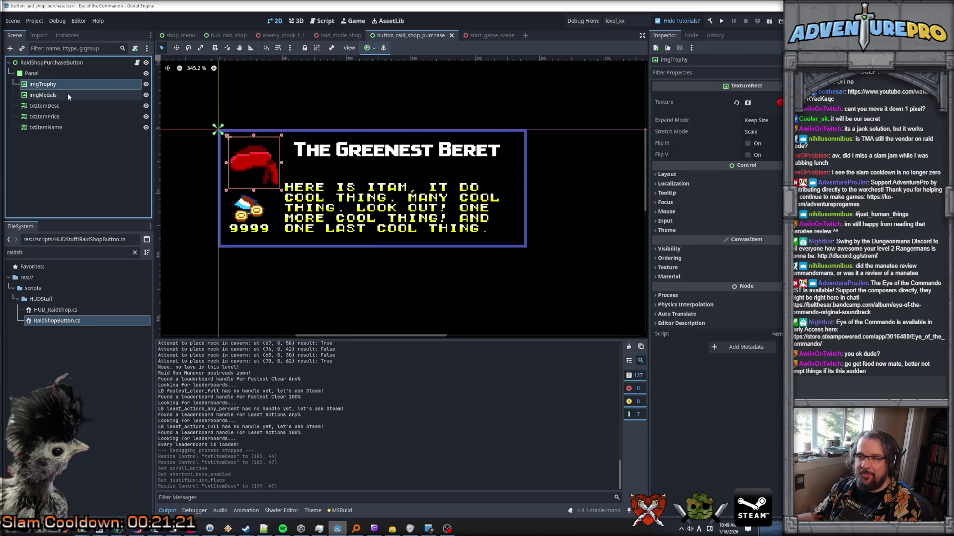
pyautogui.click(67, 94)
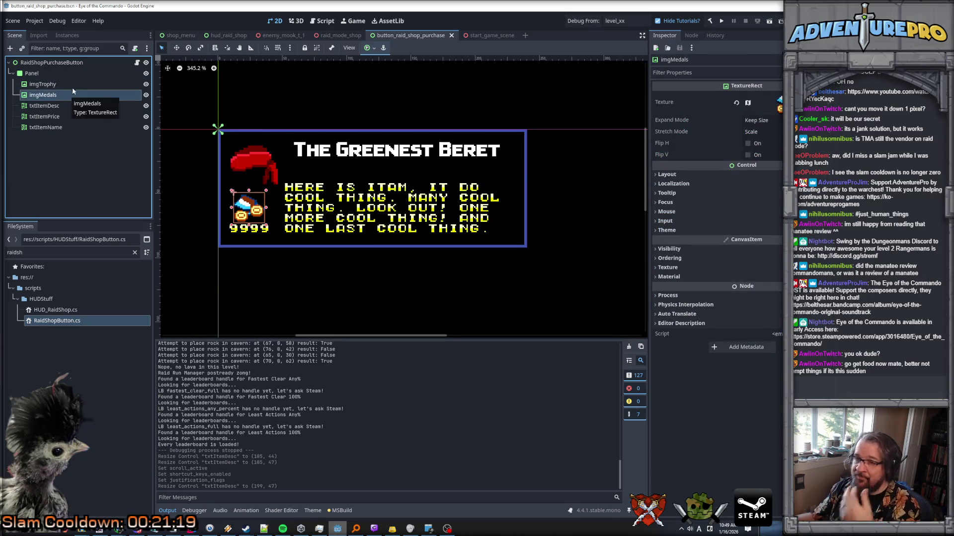
pyautogui.click(62, 74)
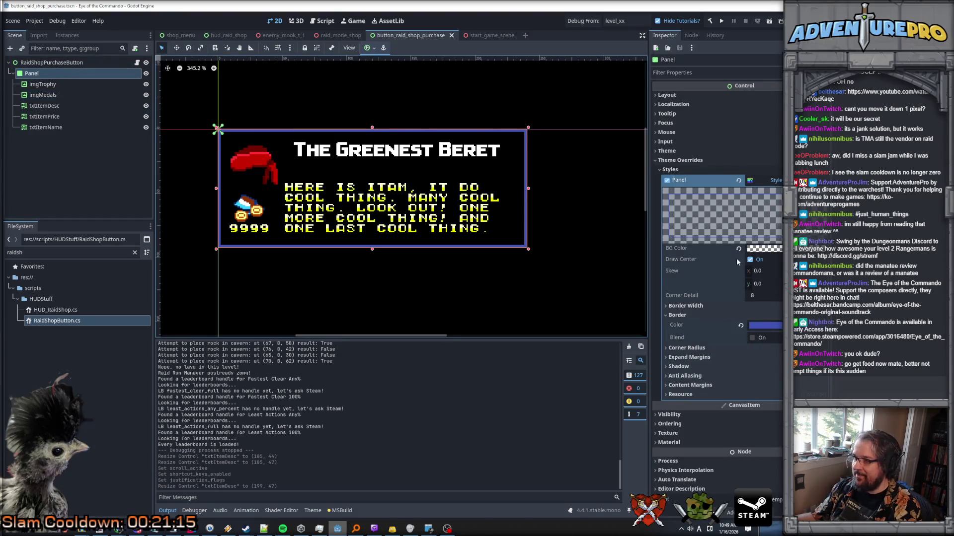
pyautogui.click(764, 249)
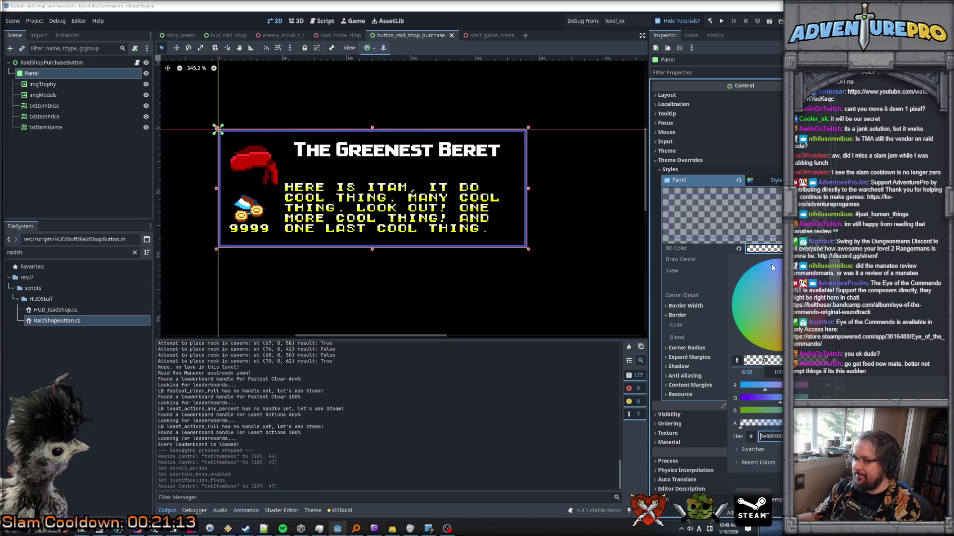
pyautogui.press('BackSpace')
pyautogui.press('BackSpace')
pyautogui.press('Return')
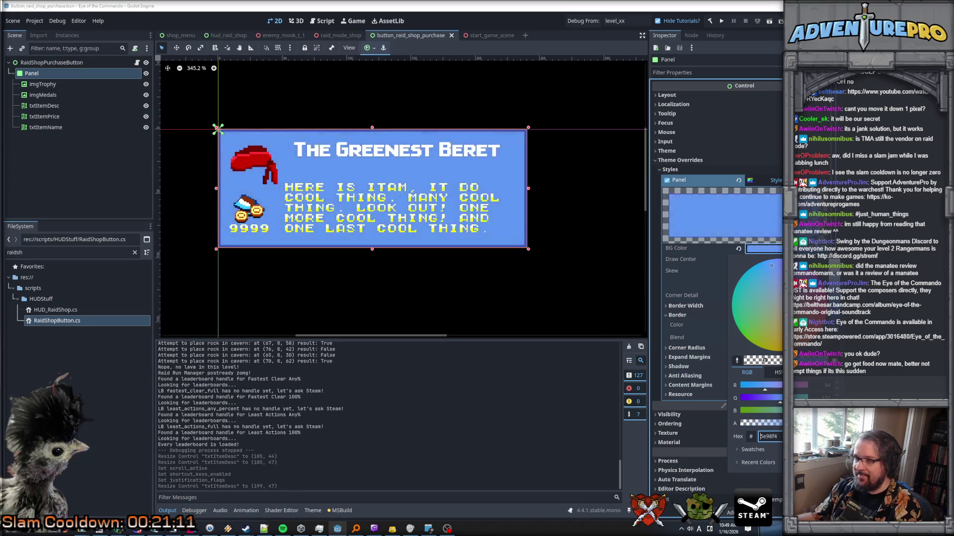
pyautogui.click(56, 106)
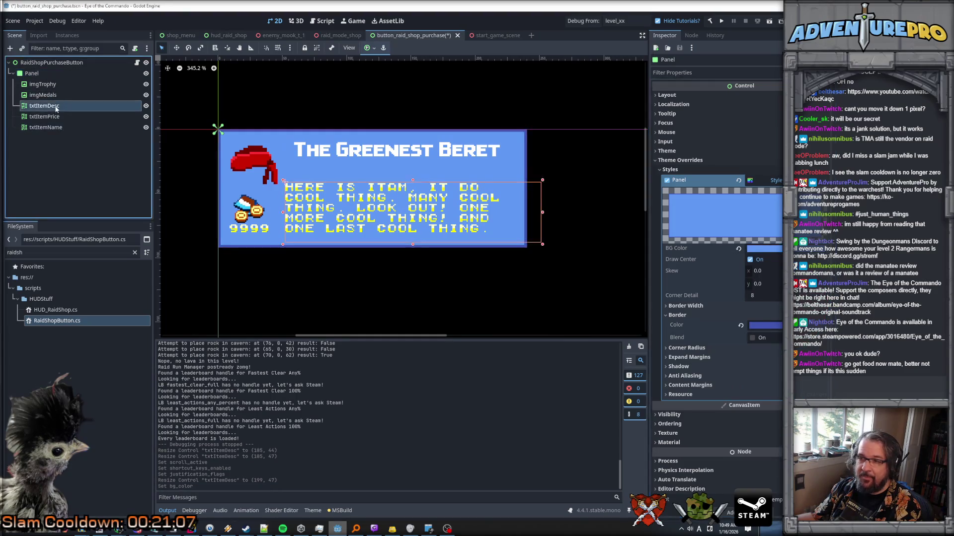
# Enable a Font Shadow Color override on txtItemDesc
pyautogui.scroll(-3, 750, 222)
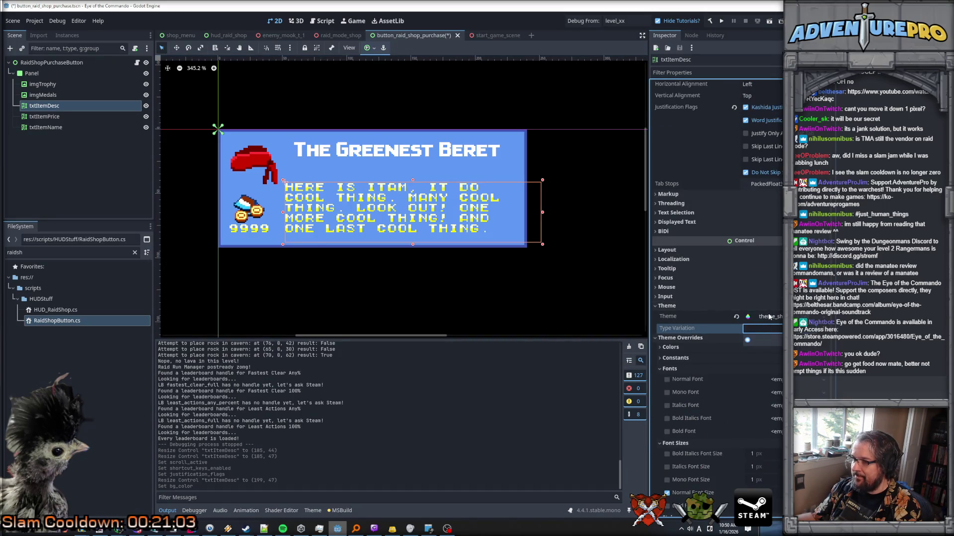
pyautogui.click(762, 328)
pyautogui.scroll(-2, 681, 389)
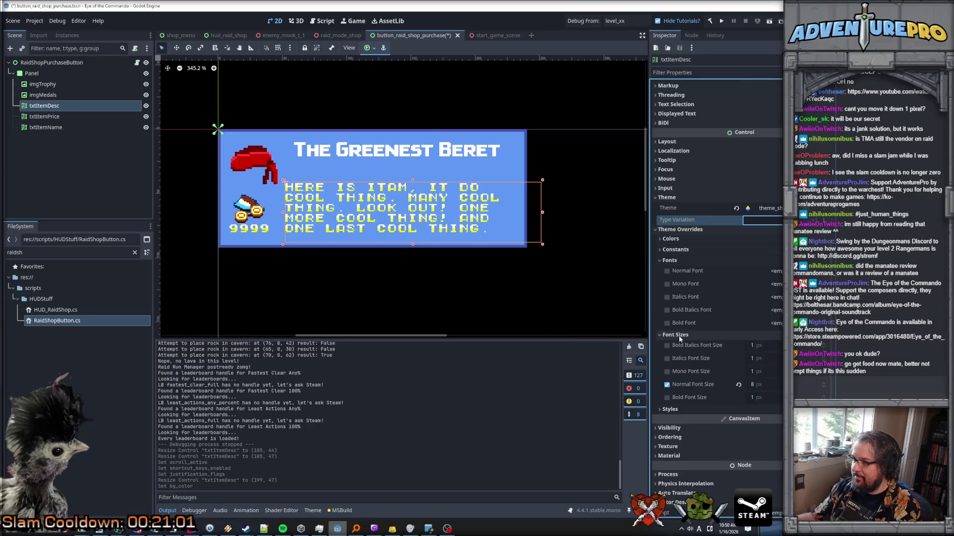
pyautogui.click(676, 242)
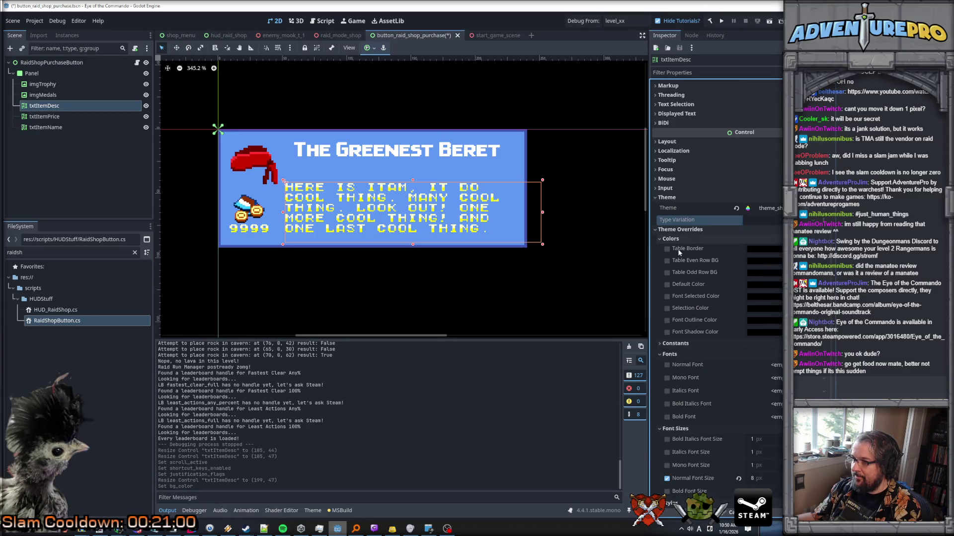
pyautogui.click(666, 332)
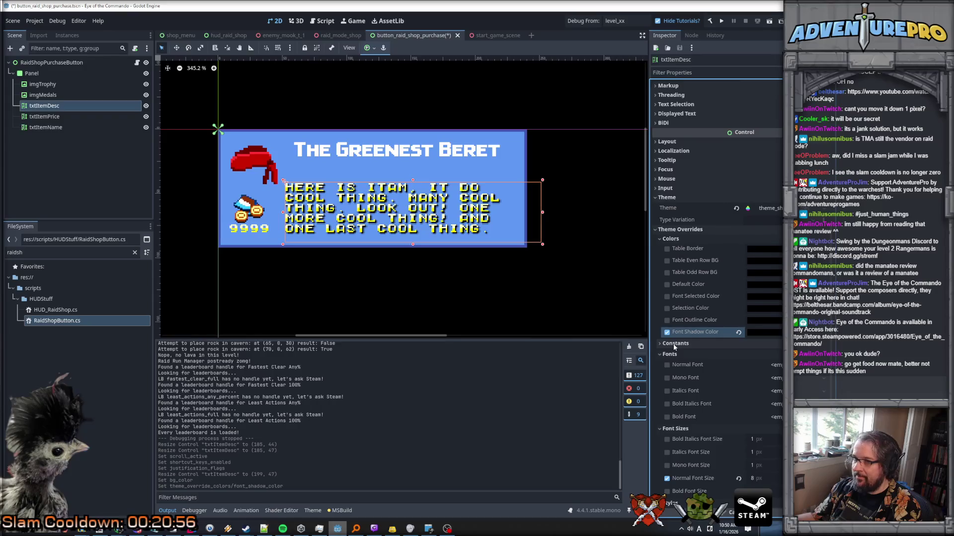
# Set the shadow offset X and Y to 1 and review the dark shadow colour
pyautogui.click(675, 344)
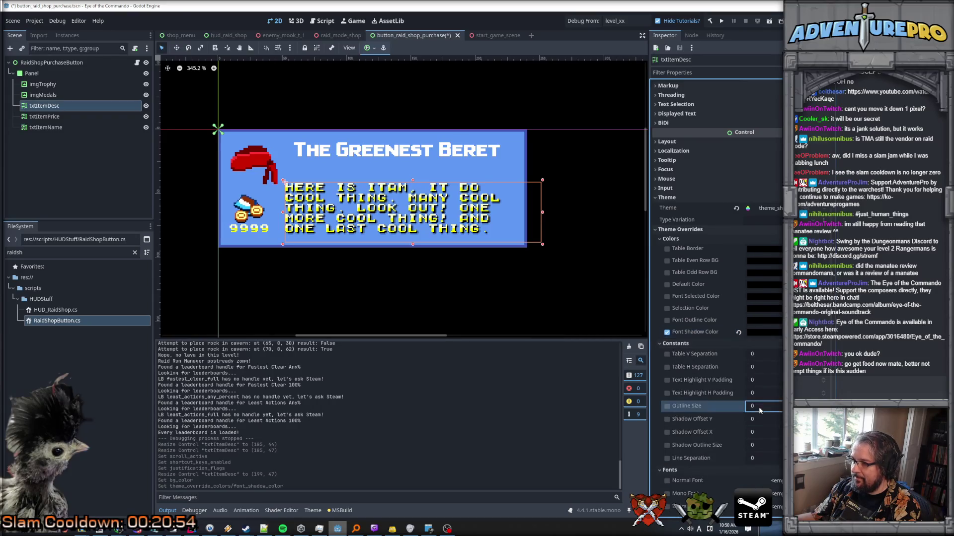
pyautogui.click(765, 420)
pyautogui.write('1')
pyautogui.press('Tab')
pyautogui.write('1')
pyautogui.click(768, 421)
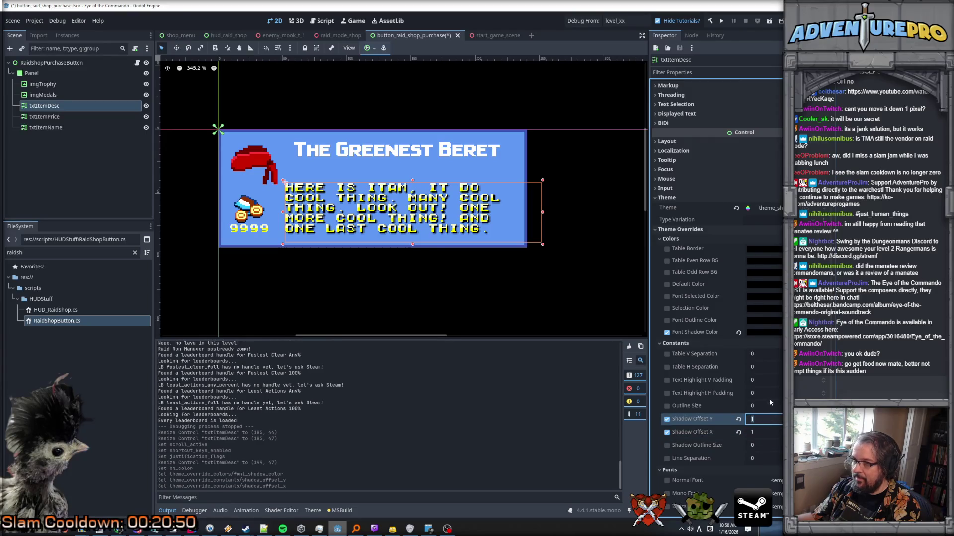
pyautogui.press('Return')
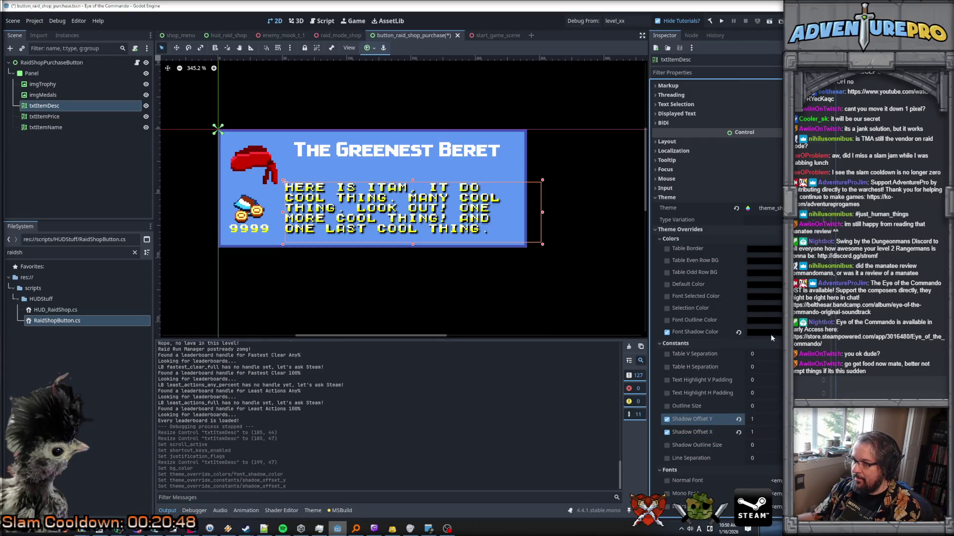
pyautogui.click(770, 333)
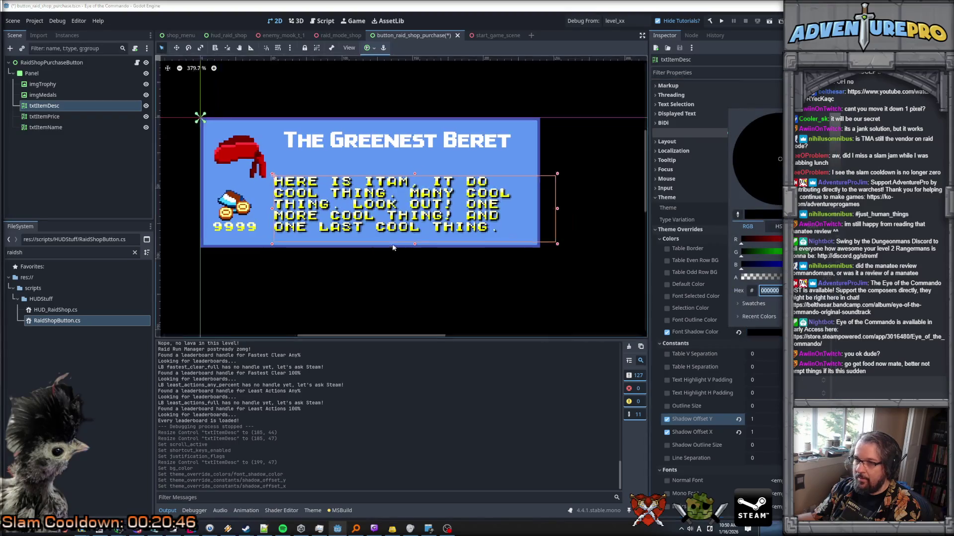
pyautogui.scroll(4, 389, 238)
pyautogui.scroll(-1, 389, 241)
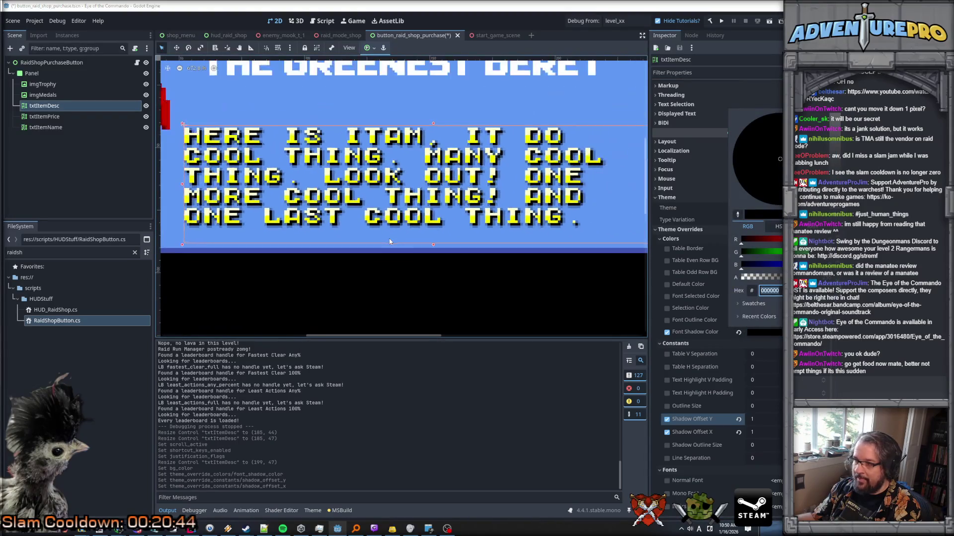
pyautogui.click(666, 446)
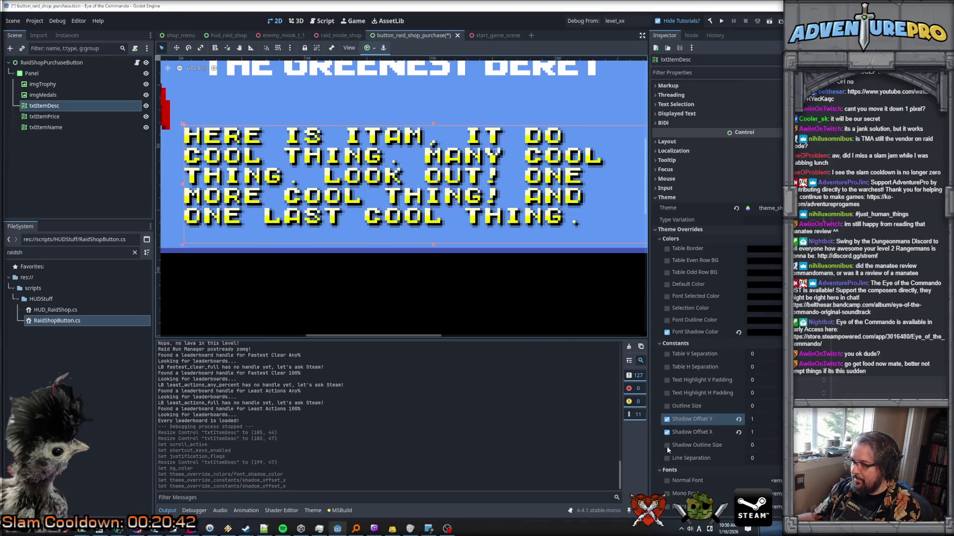
# Set the shadow outline size to 1 and save the scene
pyautogui.click(667, 446)
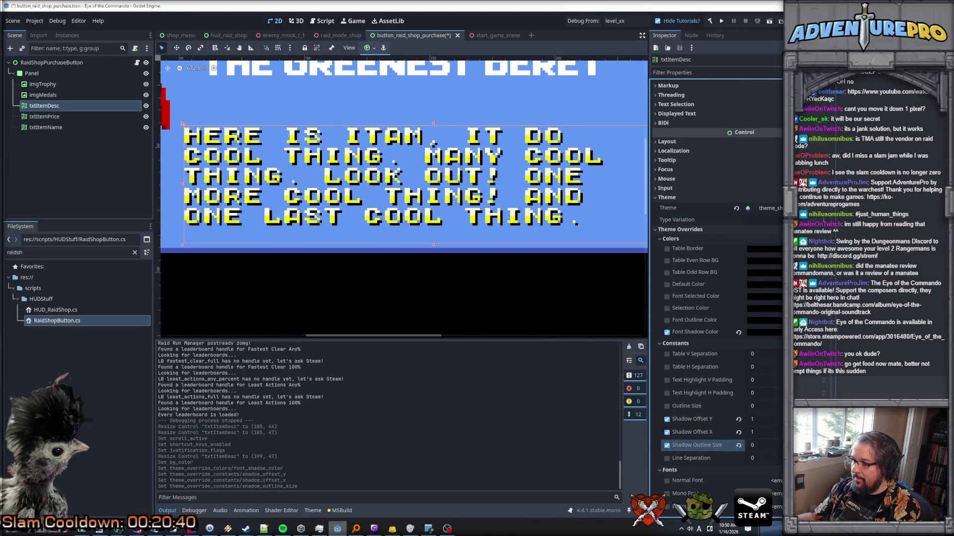
pyautogui.click(767, 441)
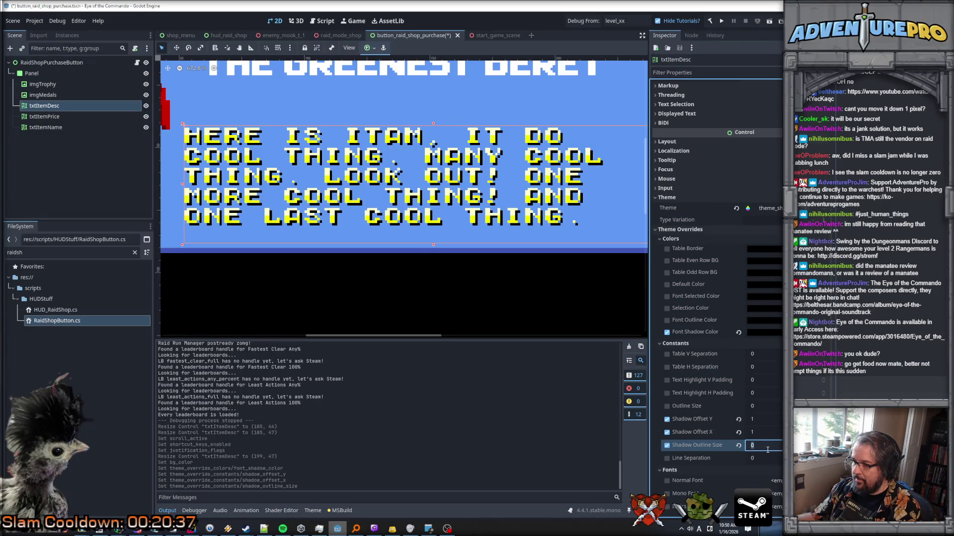
pyautogui.write('2')
pyautogui.press('Return')
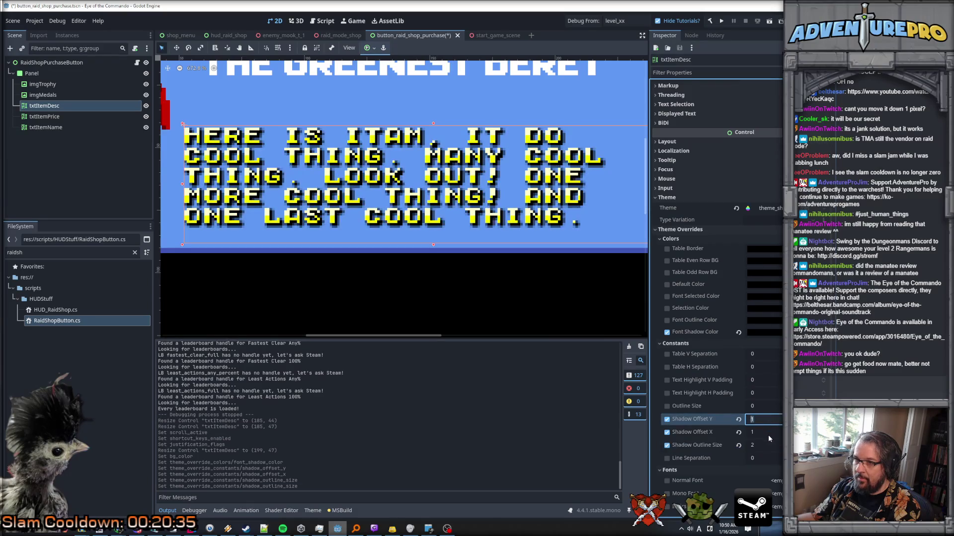
pyautogui.click(768, 441)
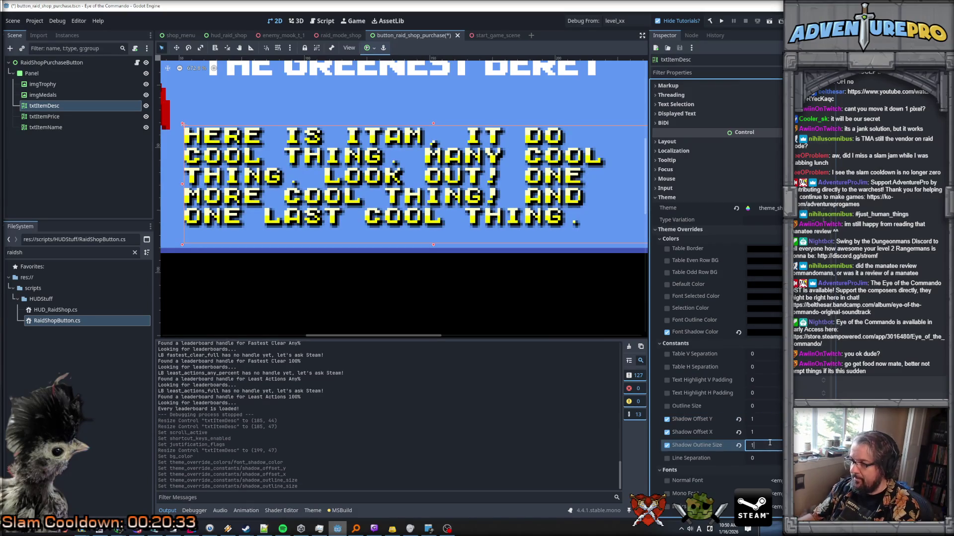
pyautogui.write('1')
pyautogui.press('Return')
pyautogui.click(768, 444)
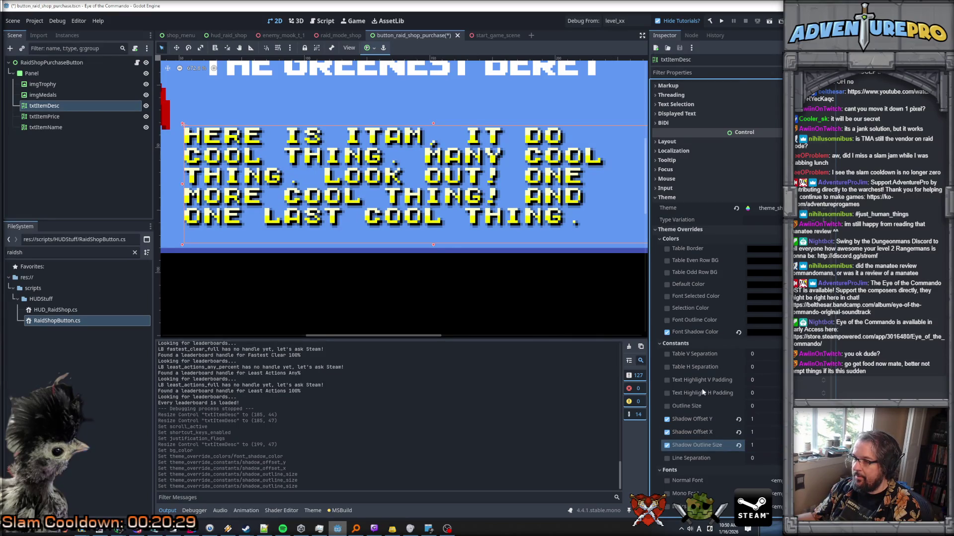
pyautogui.scroll(5, 702, 388)
pyautogui.hotkey('ctrl', 's')
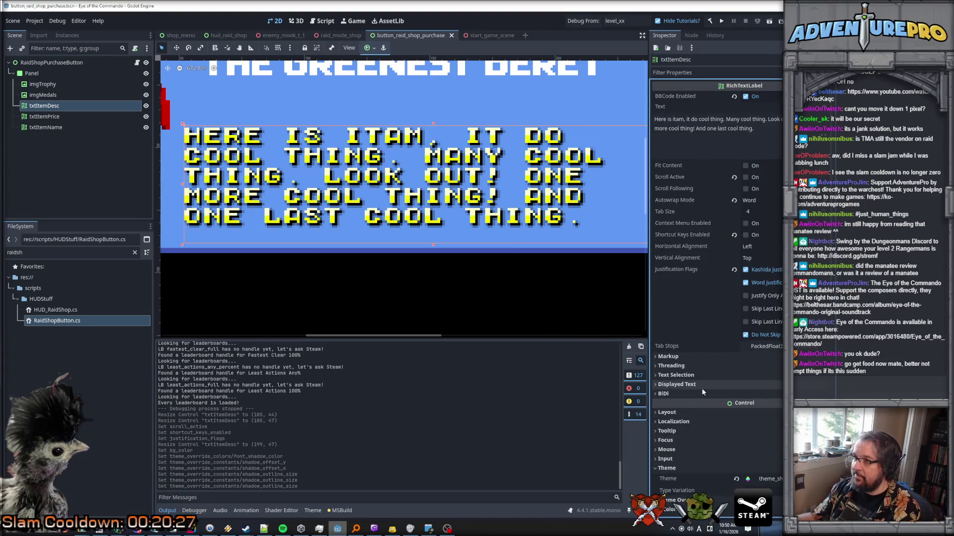
pyautogui.scroll(-5, 731, 309)
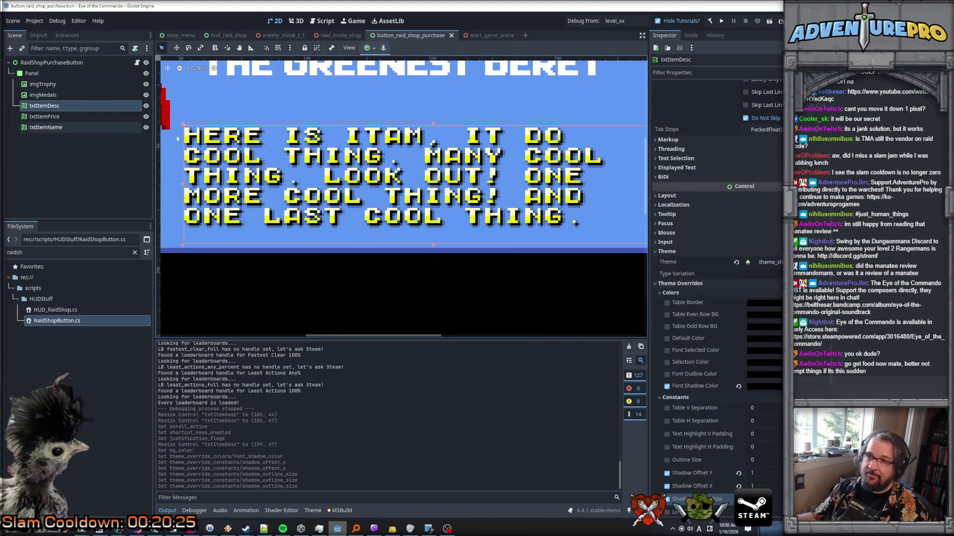
pyautogui.scroll(-5, 259, 132)
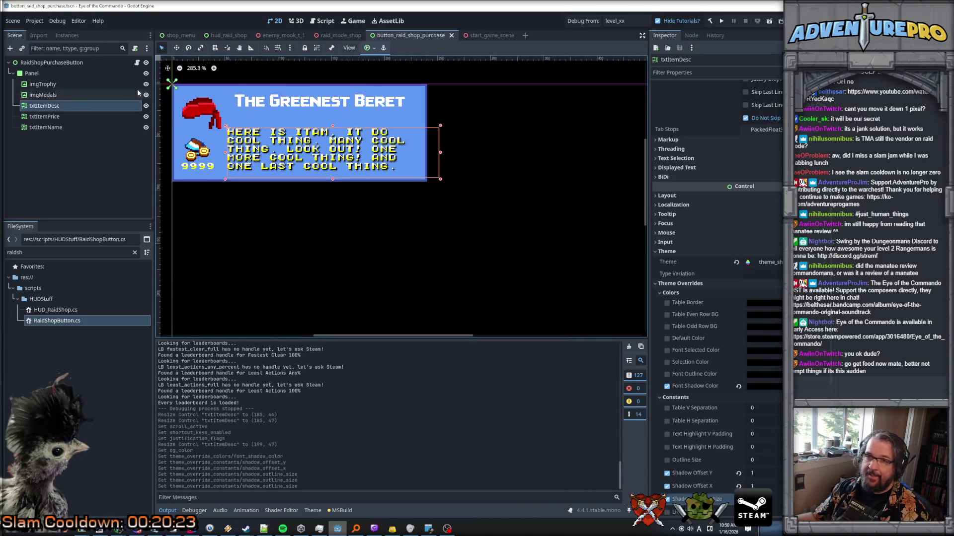
# Make the Panel's background colour fully transparent, keeping the border colour opaque, and save
pyautogui.click(58, 74)
pyautogui.click(767, 325)
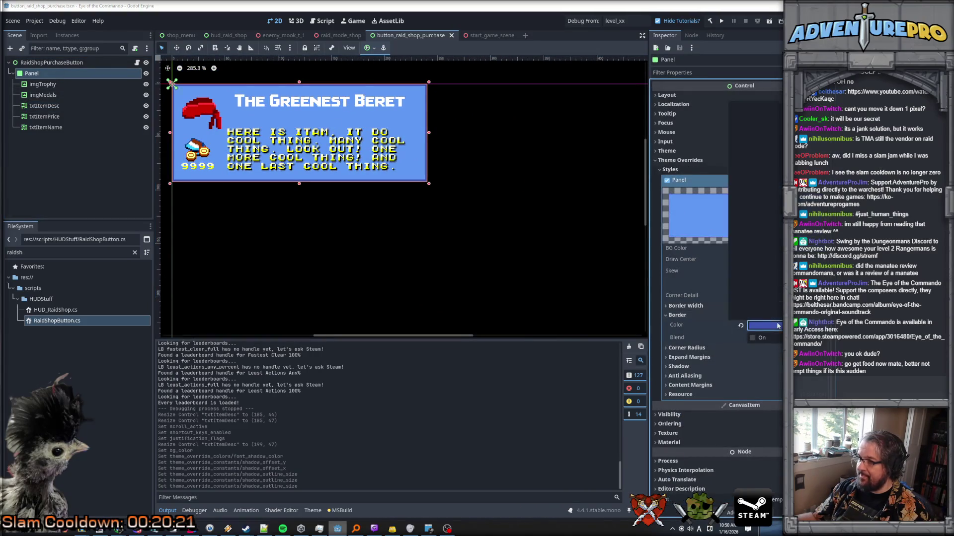
pyautogui.moveTo(767, 270); pyautogui.dragTo(732, 271)
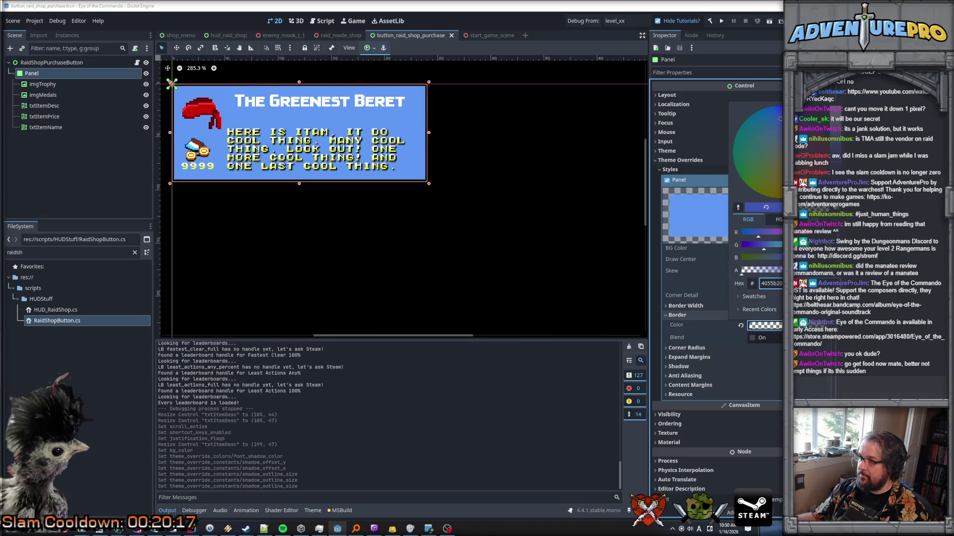
pyautogui.click(769, 326)
pyautogui.click(769, 326)
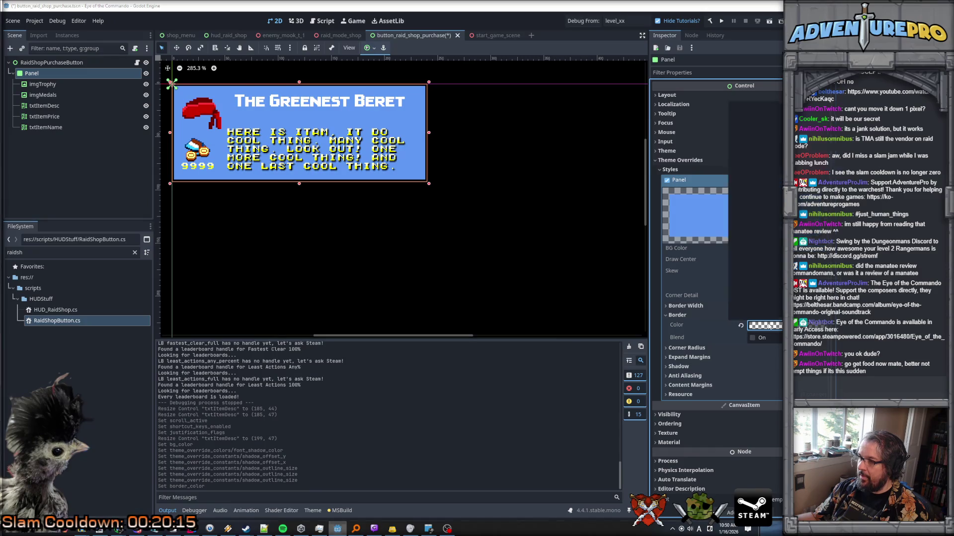
pyautogui.moveTo(768, 270); pyautogui.dragTo(782, 270)
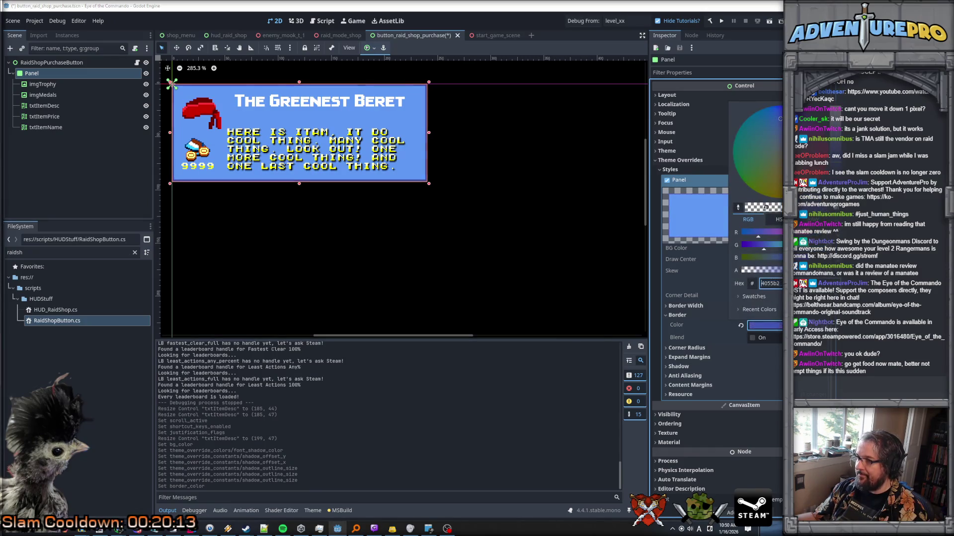
pyautogui.click(778, 255)
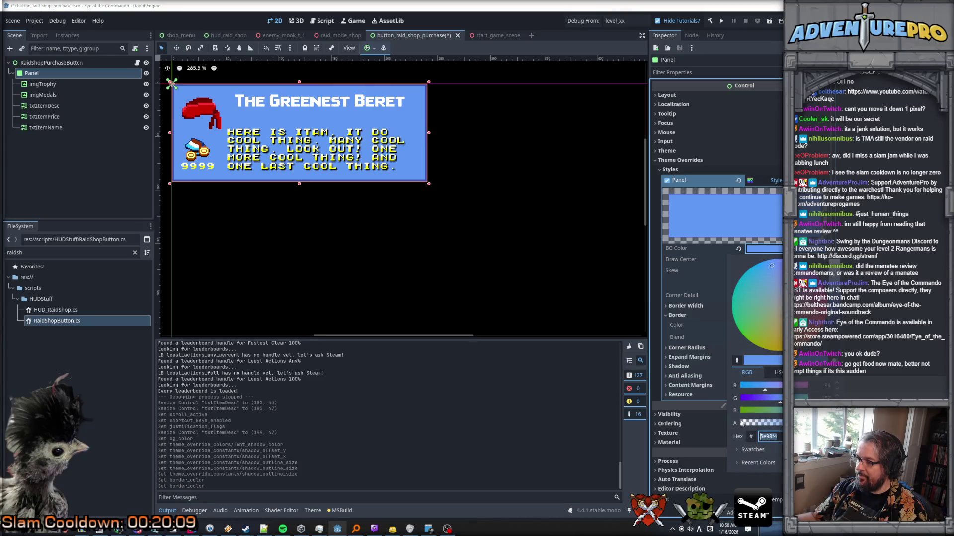
pyautogui.click(740, 423)
pyautogui.click(710, 419)
pyautogui.hotkey('ctrl', 's')
# Expand the Panel's border width settings and set the sides to 4 px
pyautogui.click(678, 317)
pyautogui.click(677, 316)
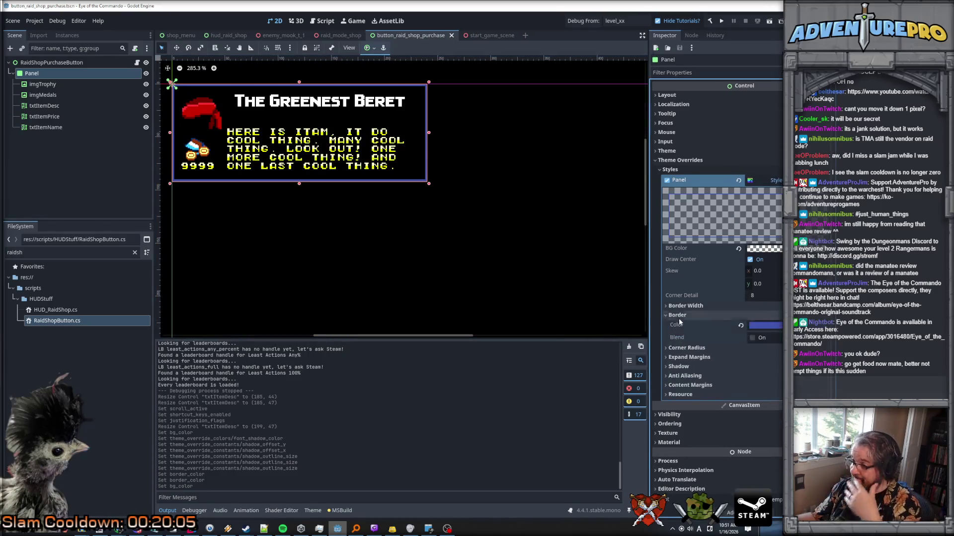
pyautogui.click(682, 307)
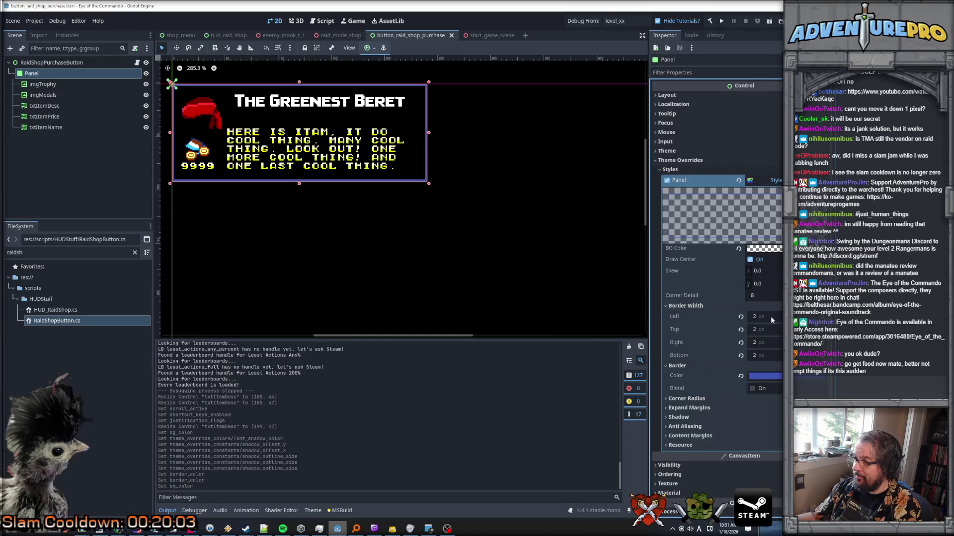
pyautogui.click(772, 317)
pyautogui.press('Tab')
pyautogui.write('4')
pyautogui.press('Tab')
pyautogui.write('4')
pyautogui.press('Tab')
pyautogui.write('4')
pyautogui.hotkey('shift', 'Tab')
# Set all four border widths back to 2 px, save, and switch to hud_raid_shop
pyautogui.click(770, 329)
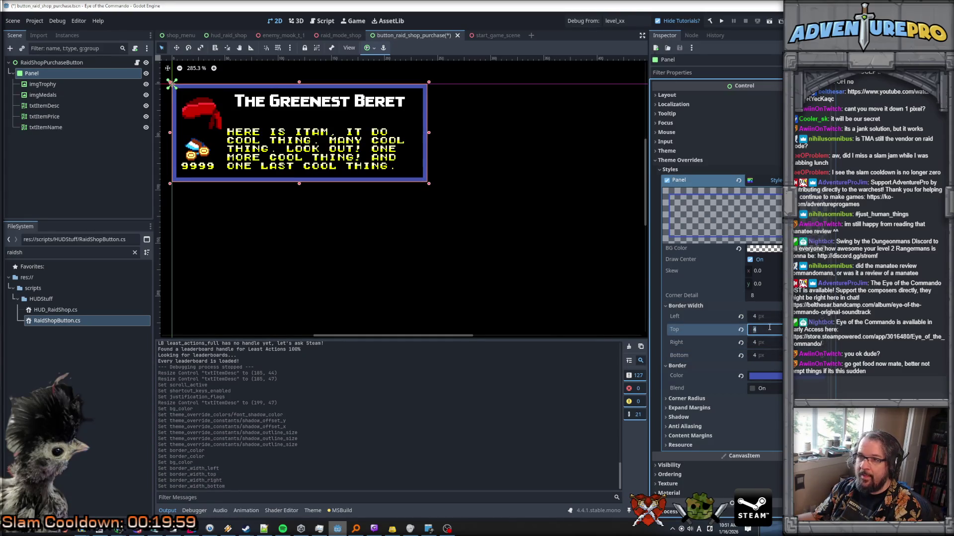
pyautogui.hotkey('shift', 'Tab')
pyautogui.write('2')
pyautogui.press('Tab')
pyautogui.write('2')
pyautogui.press('Tab')
pyautogui.write('2')
pyautogui.click(771, 354)
pyautogui.write('2')
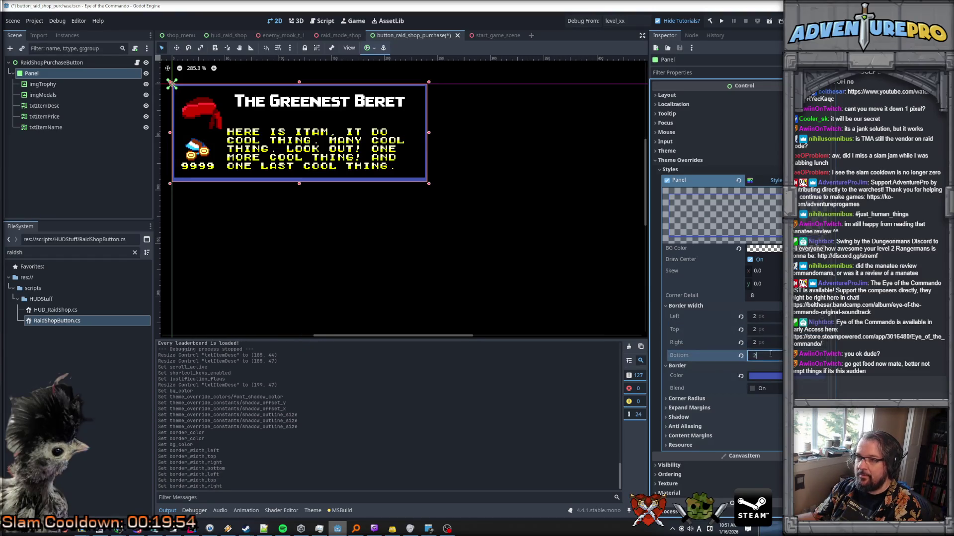
pyautogui.click(770, 343)
pyautogui.hotkey('ctrl', 's')
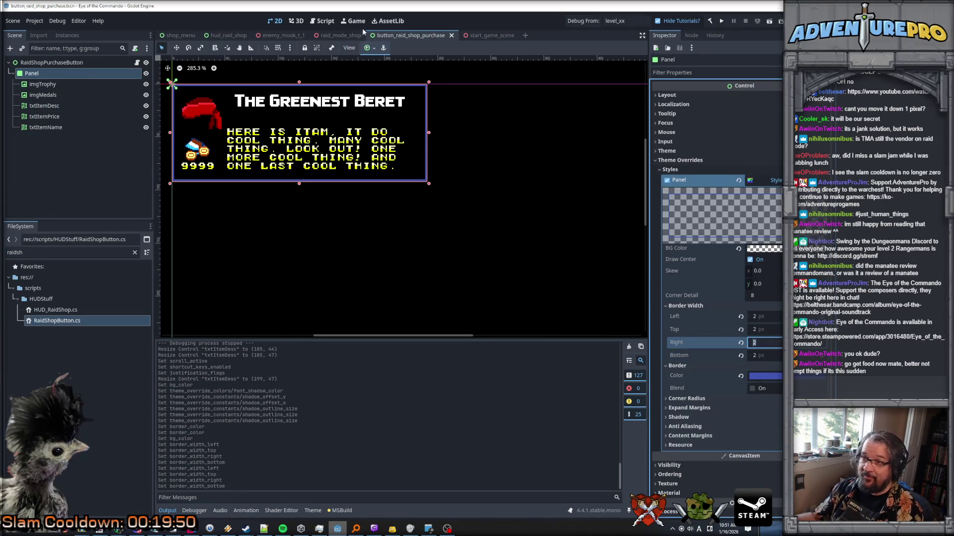
pyautogui.click(226, 36)
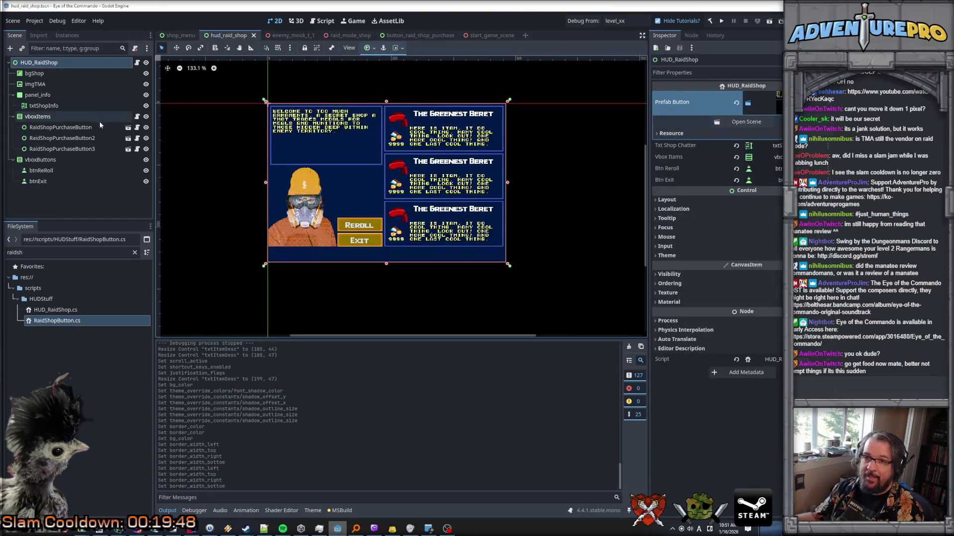
# Delete the three RaidShopPurchaseButton instances from hud_raid_shop, then switch to shop_menu
pyautogui.click(72, 128)
pyautogui.keyDown('shift'); pyautogui.click(58, 149); pyautogui.keyUp('shift')
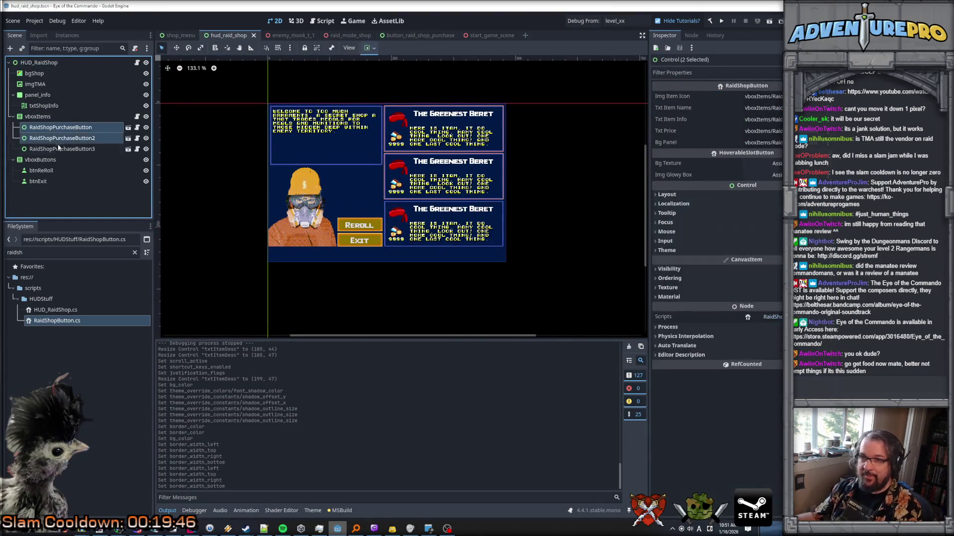
pyautogui.keyDown('ctrl'); pyautogui.click(59, 159); pyautogui.keyUp('ctrl')
pyautogui.keyDown('ctrl'); pyautogui.click(59, 158); pyautogui.keyUp('ctrl')
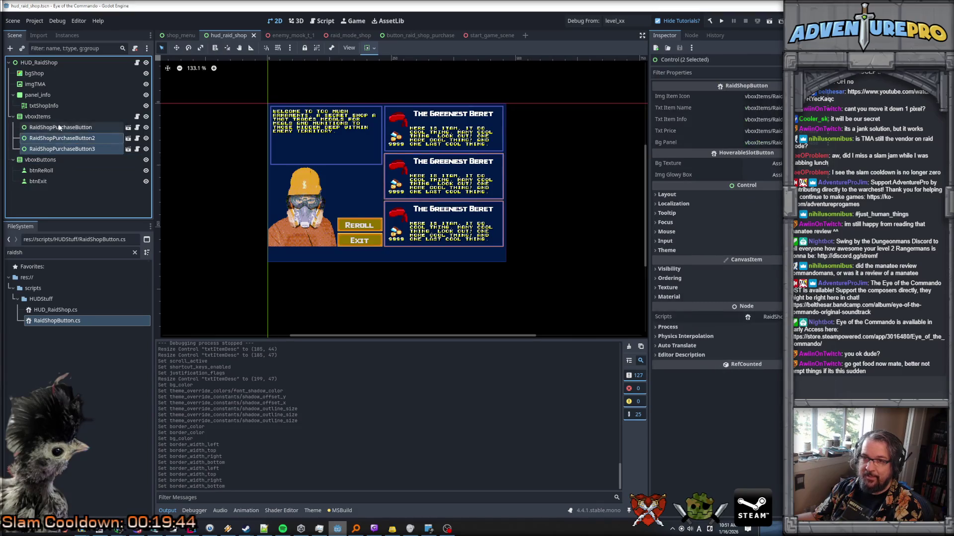
pyautogui.press('Delete')
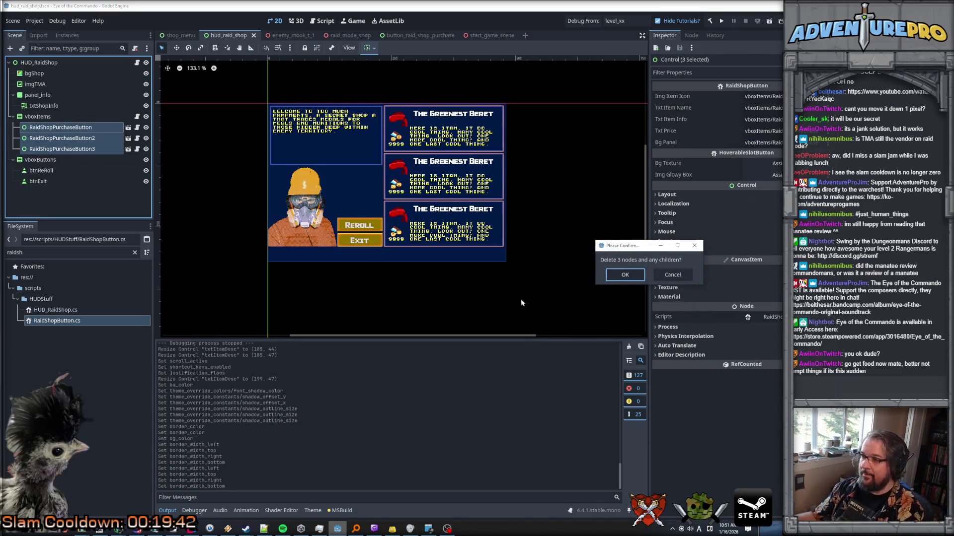
pyautogui.click(625, 274)
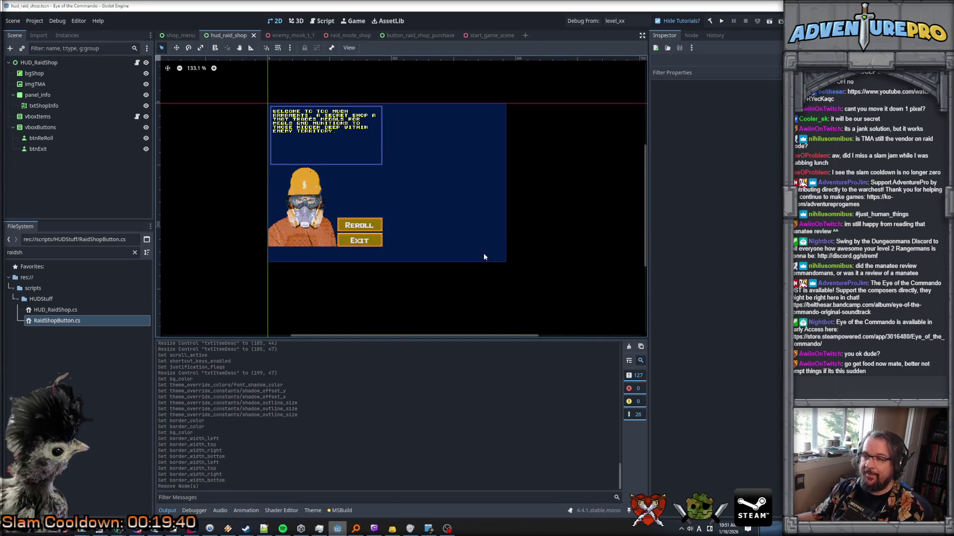
pyautogui.scroll(7, 328, 219)
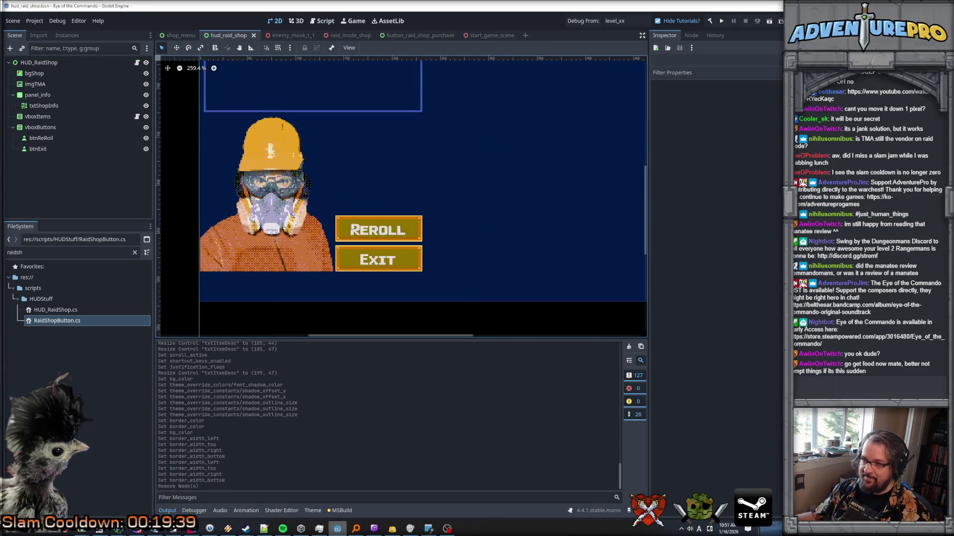
pyautogui.scroll(-4, 356, 228)
pyautogui.scroll(2, 357, 228)
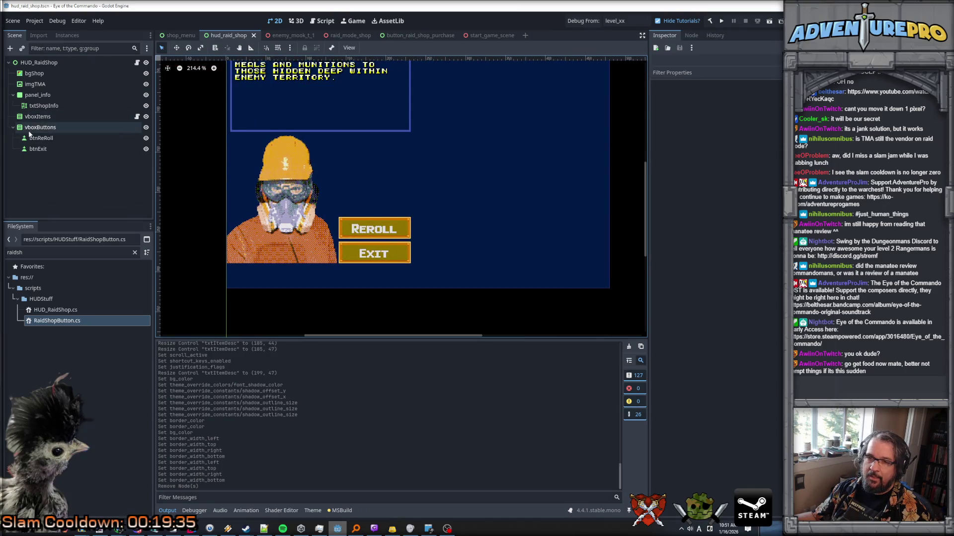
pyautogui.click(191, 36)
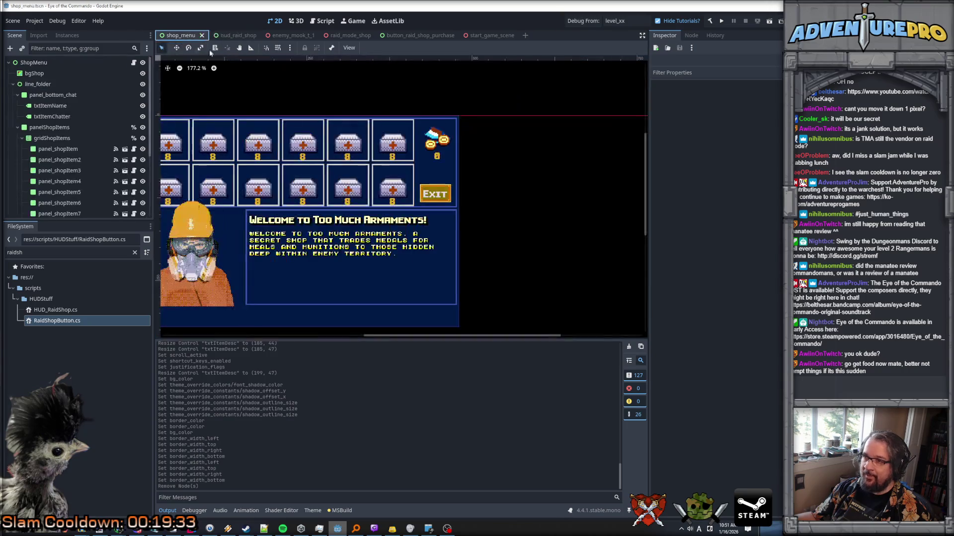
# Paste imgMedals and its counter from shop_menu into hud_raid_shop, move them to (162, 158), and save
pyautogui.click(435, 143)
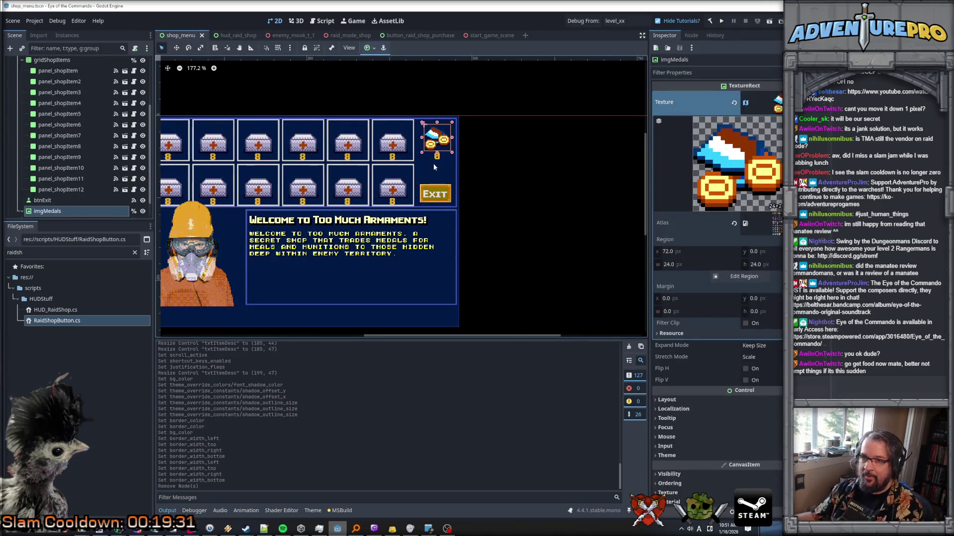
pyautogui.keyDown('shift'); pyautogui.click(435, 158); pyautogui.keyUp('shift')
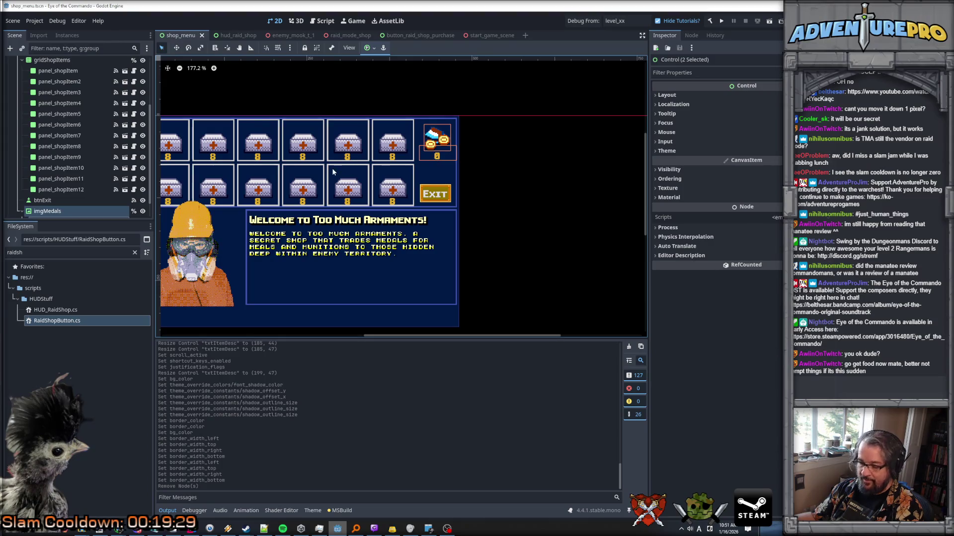
pyautogui.click(234, 36)
pyautogui.hotkey('ctrl', 'v')
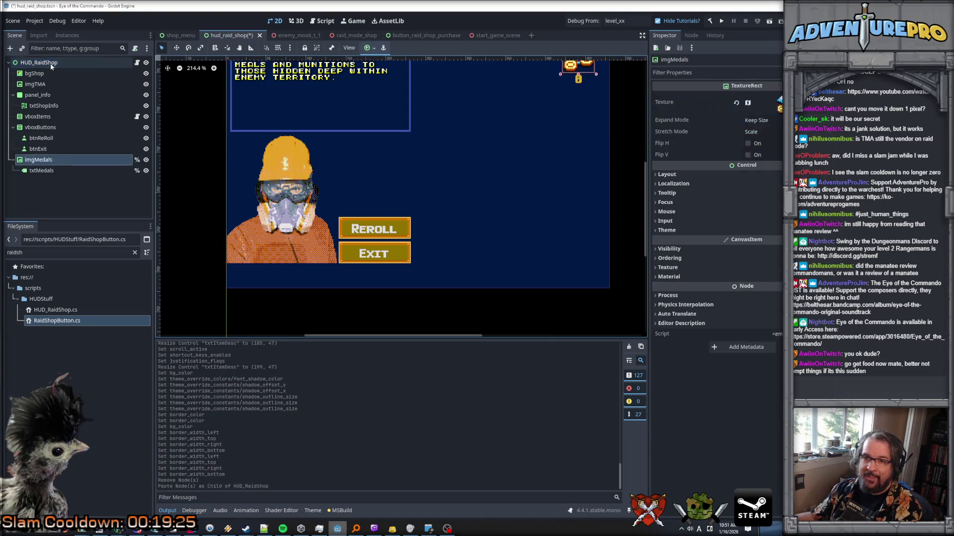
pyautogui.moveTo(571, 70); pyautogui.dragTo(360, 186)
pyautogui.hotkey('ctrl', 'z')
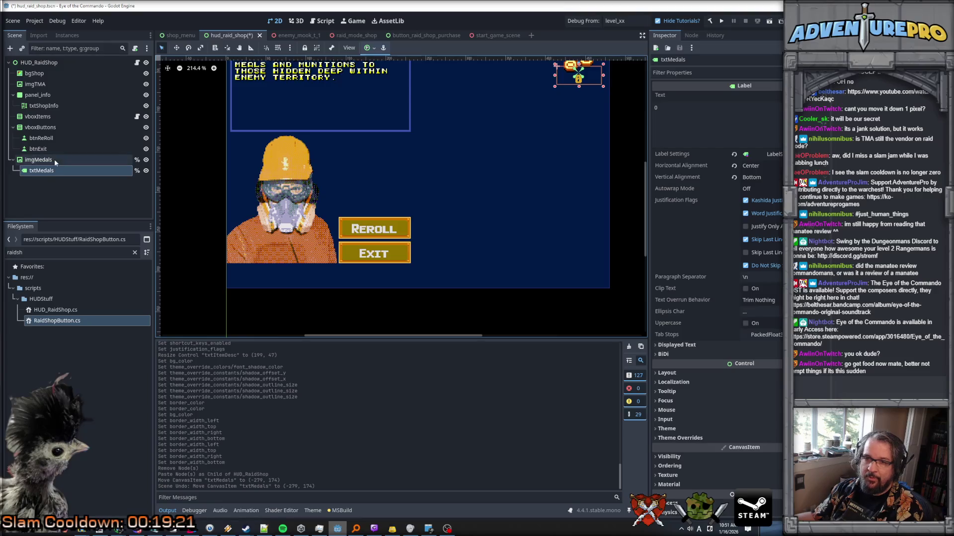
pyautogui.click(54, 160)
pyautogui.moveTo(580, 67)
pyautogui.mouseDown()
pyautogui.moveTo(359, 186)
pyautogui.moveTo(373, 182)
pyautogui.mouseUp()
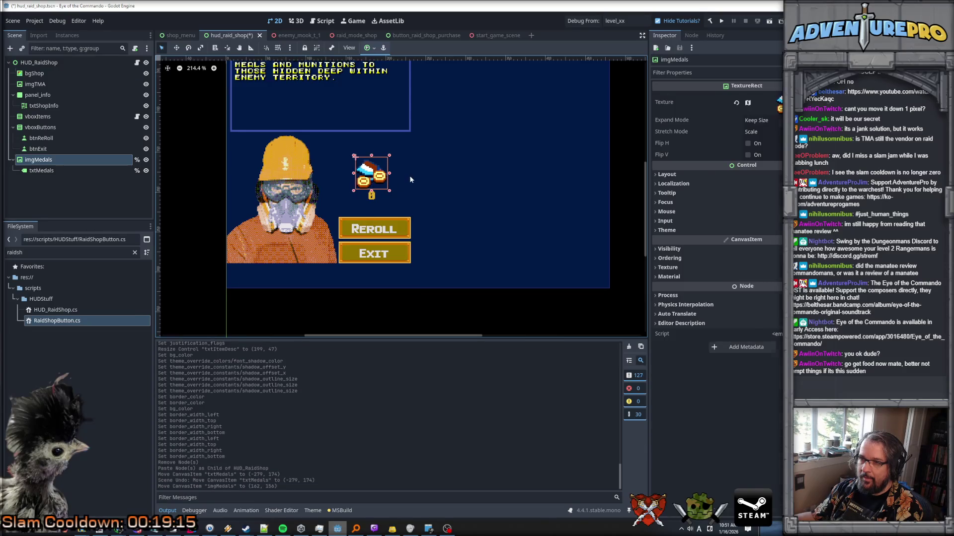
pyautogui.click(409, 175)
pyautogui.hotkey('ctrl', 's')
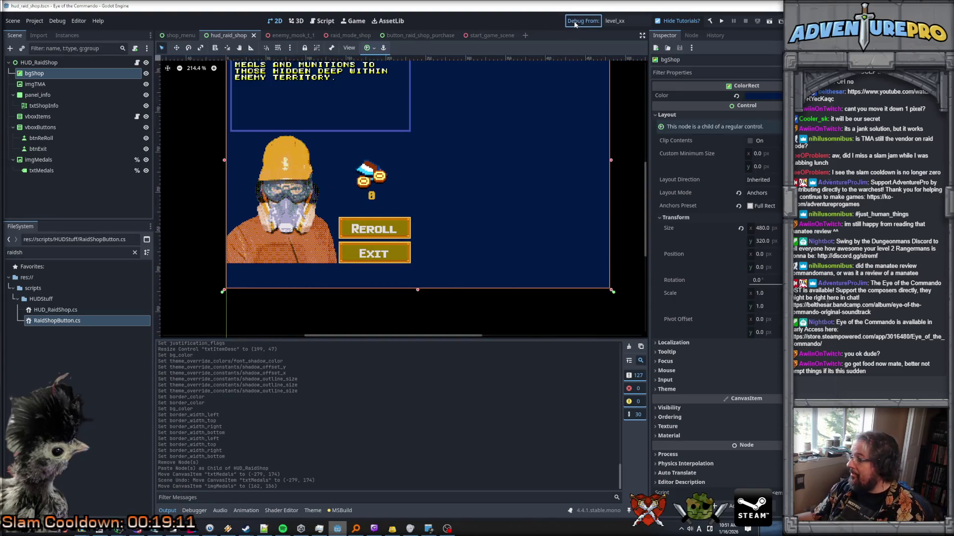
# Launch the game and run the REVEALALL console command
pyautogui.hotkey('ctrl', 's')
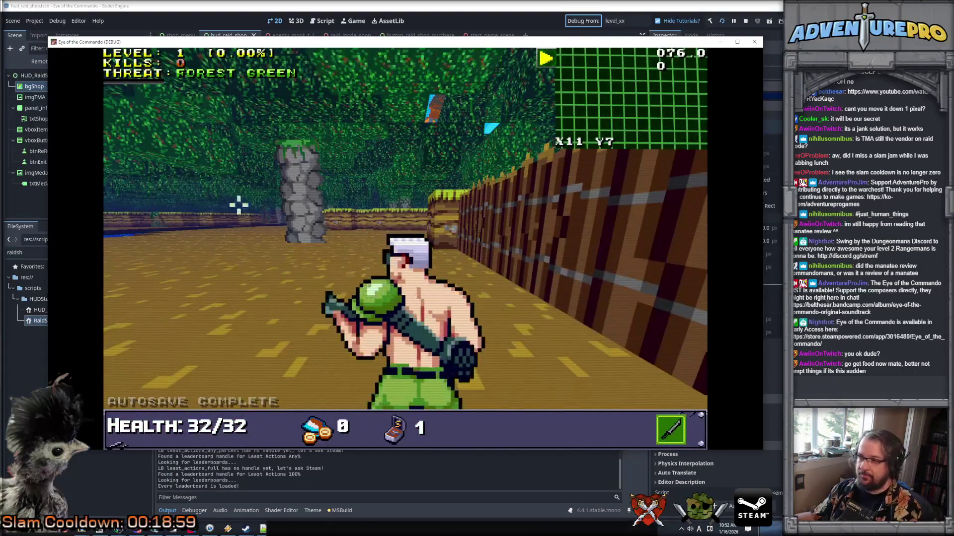
pyautogui.press('`')
pyautogui.write('TE')
pyautogui.press('BackSpace')
pyautogui.press('BackSpace')
pyautogui.write('REVEALALL')
pyautogui.press('Return')
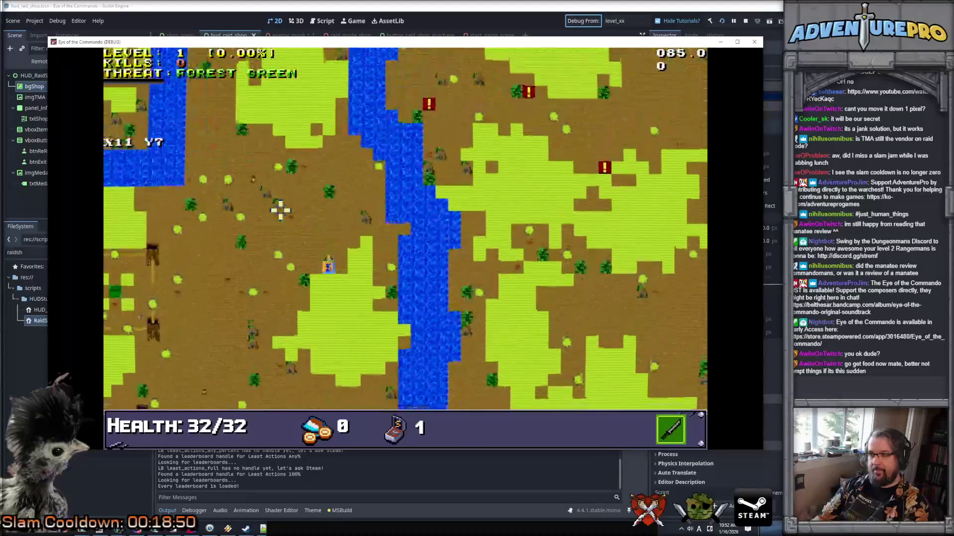
# Teleport the player to X30 Y20 and look over the level map
pyautogui.press('`')
pyautogui.press('`')
pyautogui.press('`')
pyautogui.write('TP 40')
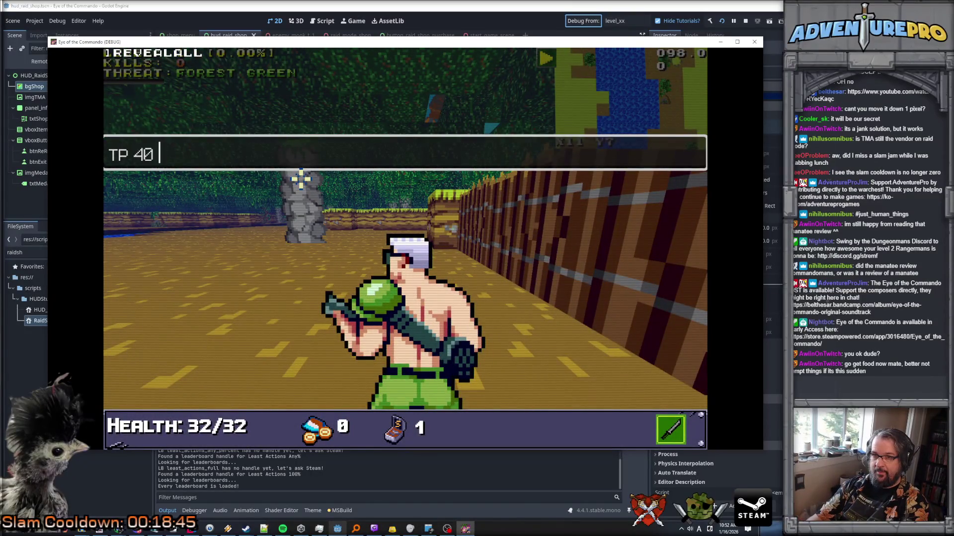
pyautogui.press('BackSpace')
pyautogui.press('BackSpace')
pyautogui.press('BackSpace')
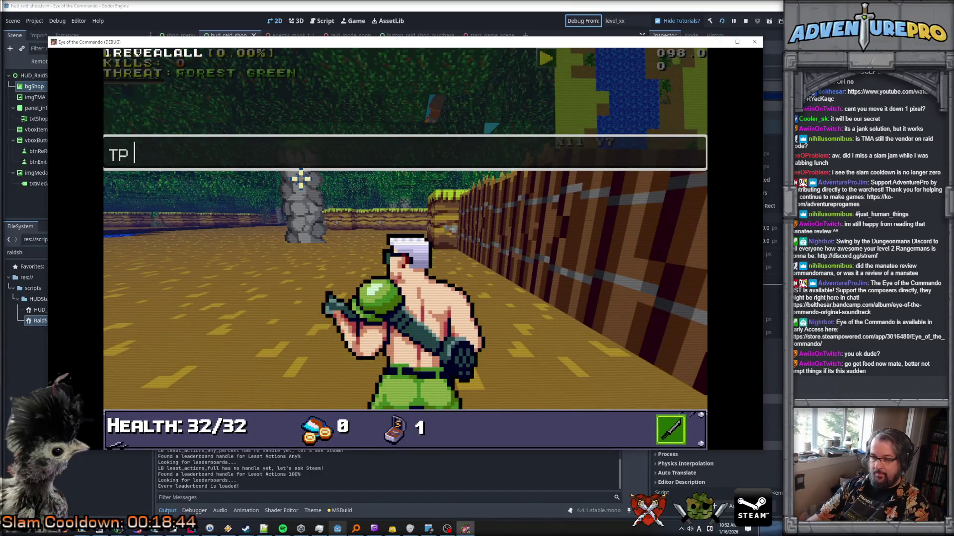
pyautogui.write('3020')
pyautogui.press('Return')
pyautogui.press('`')
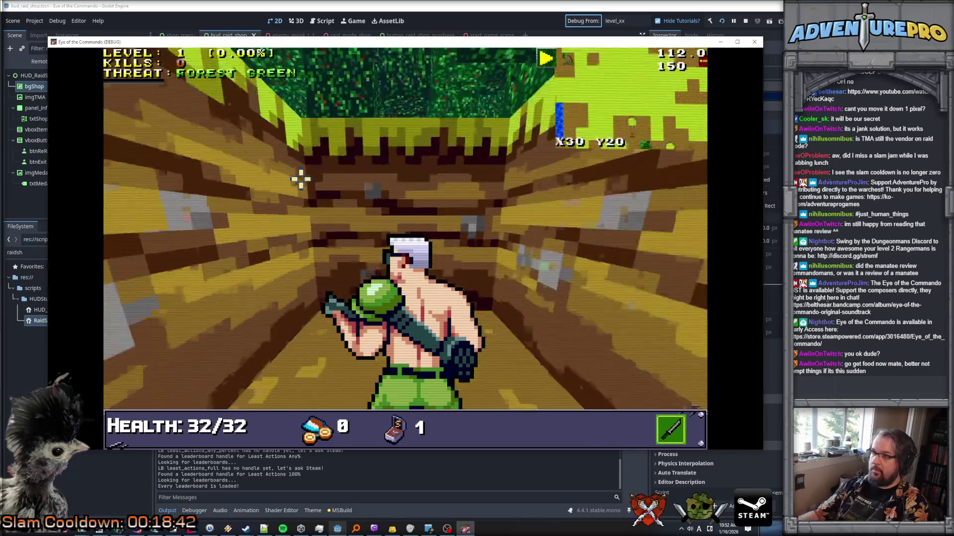
pyautogui.press('m')
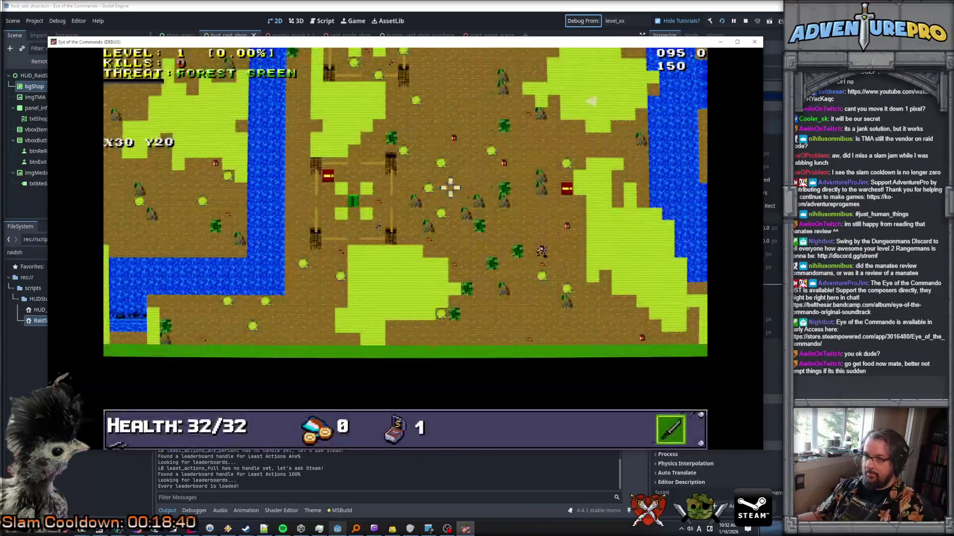
pyautogui.press('Up')
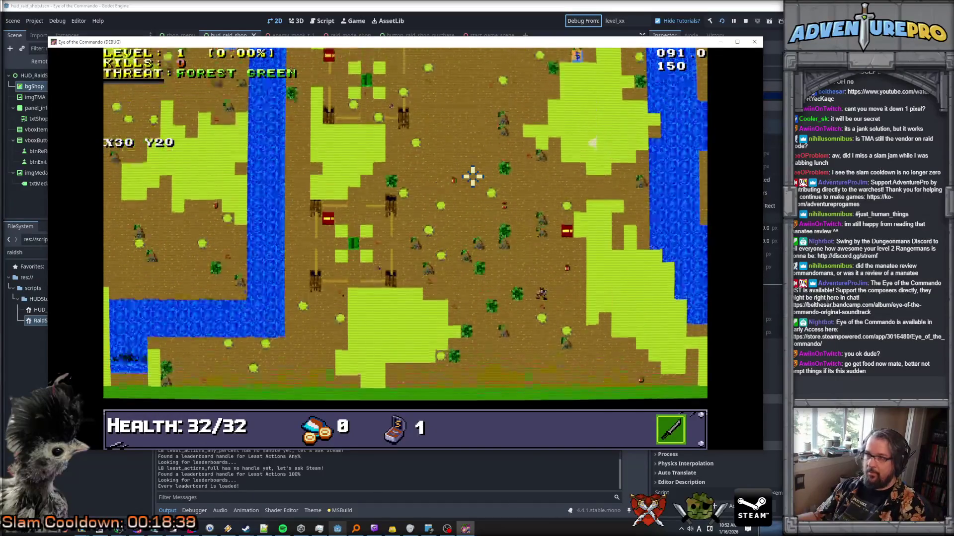
pyautogui.press('m')
# Teleport to 30 30, open the raid shop at the vendor, and move the game window aside
pyautogui.press('`')
pyautogui.write('TOP')
pyautogui.press('BackSpace')
pyautogui.press('BackSpace')
pyautogui.write('P3-')
pyautogui.press('BackSpace')
pyautogui.press('BackSpace')
pyautogui.write('30')
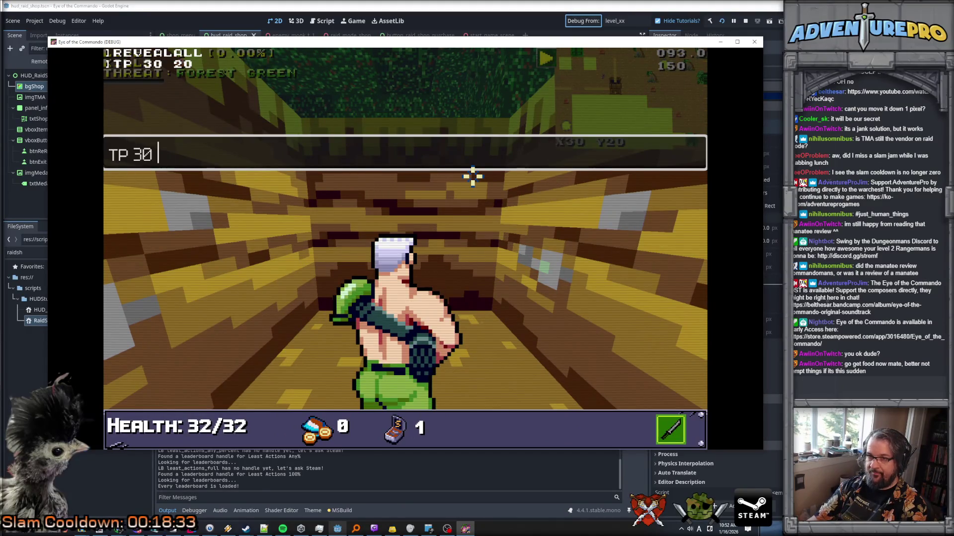
pyautogui.write(' 30')
pyautogui.press('Return')
pyautogui.press('Left')
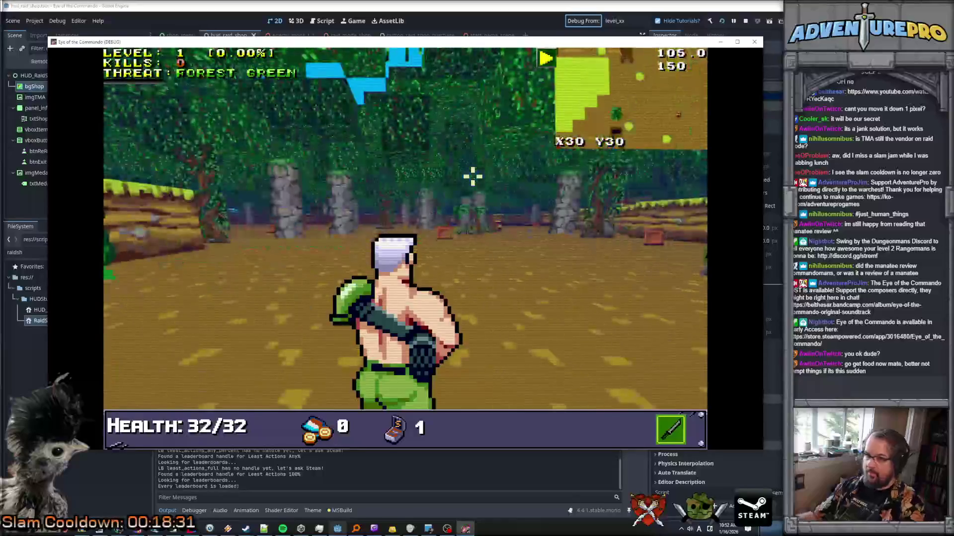
pyautogui.press('Up')
pyautogui.click(497, 187)
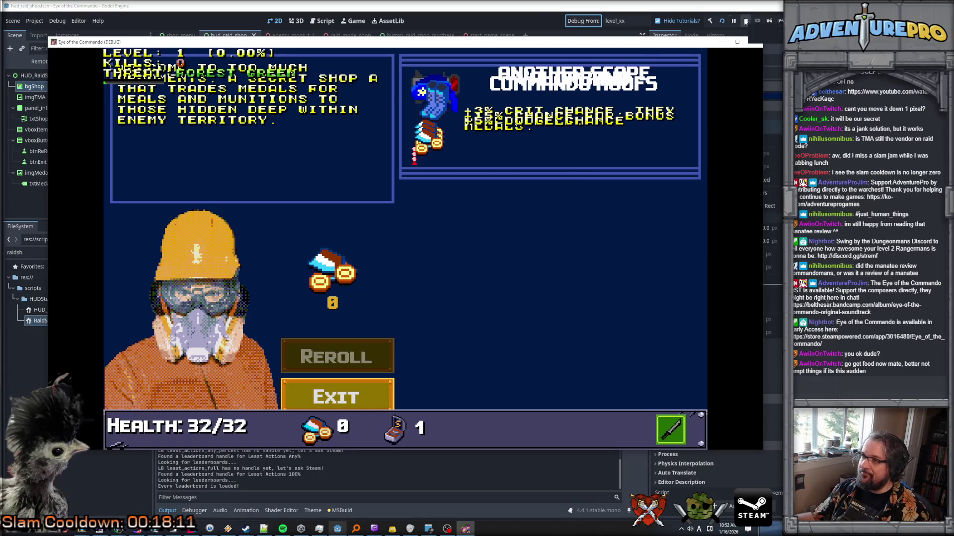
pyautogui.moveTo(358, 42)
pyautogui.mouseDown()
pyautogui.moveTo(539, 56)
pyautogui.moveTo(953, 153)
pyautogui.mouseUp()
pyautogui.scroll(2, 422, 141)
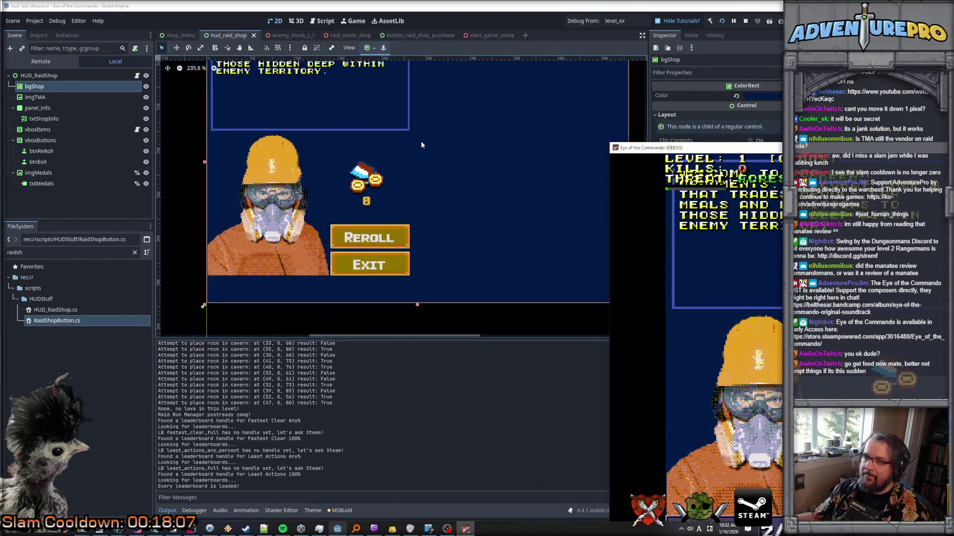
# Select the RaidShopPurchaseButton root in button_raid_shop_purchase, expand its Layout size properties, and stop the game
pyautogui.click(298, 35)
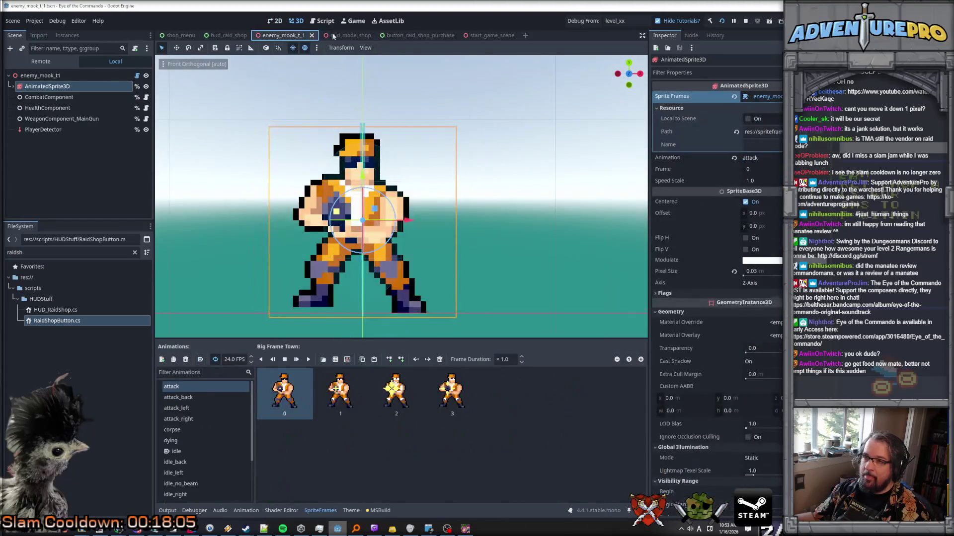
pyautogui.click(410, 35)
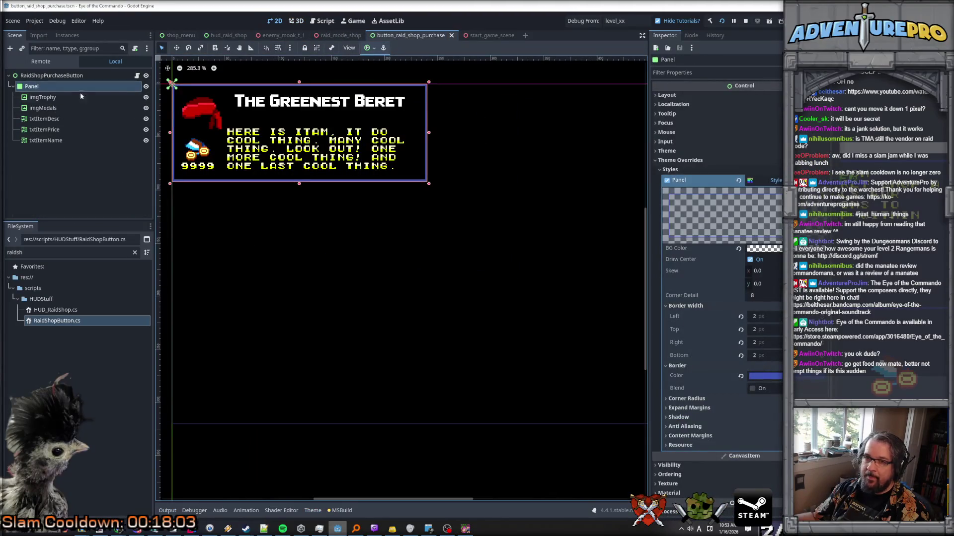
pyautogui.click(51, 75)
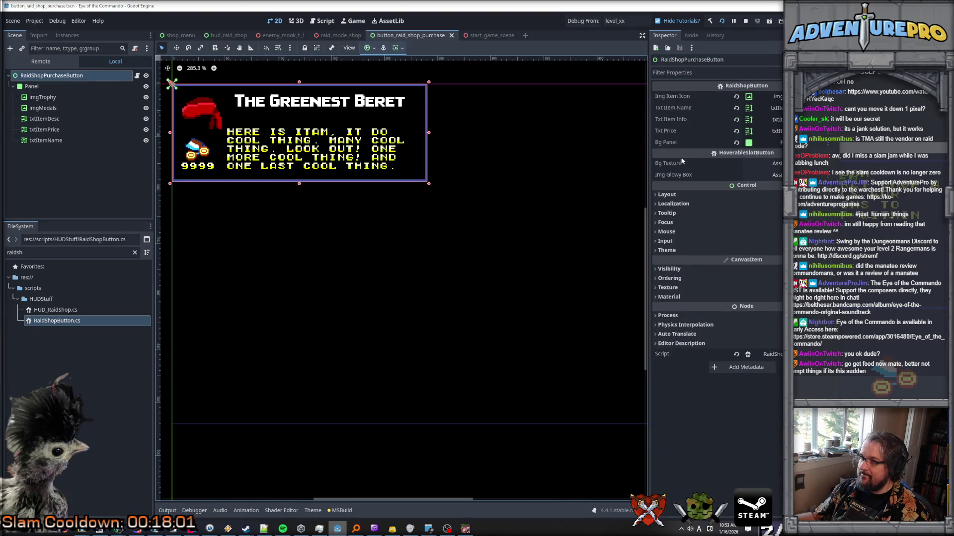
pyautogui.click(676, 196)
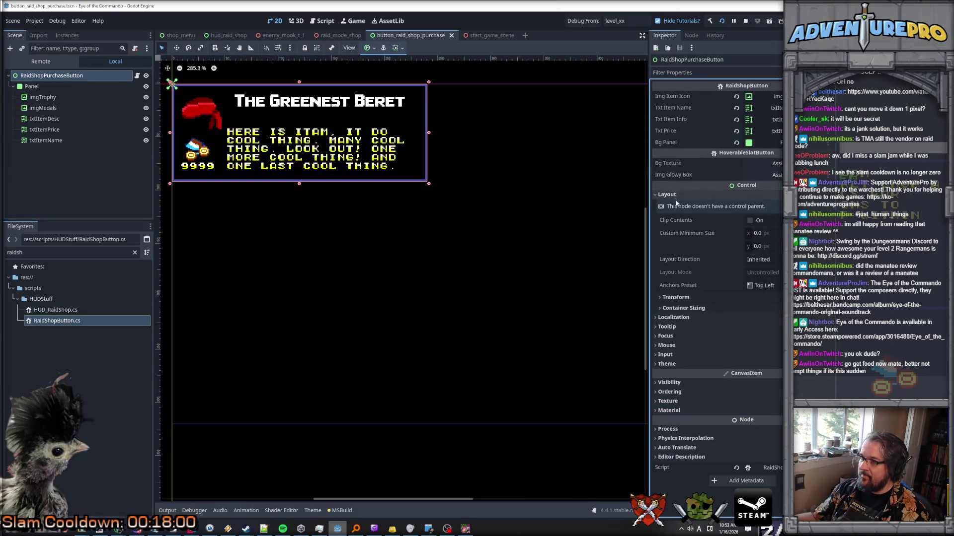
pyautogui.click(687, 298)
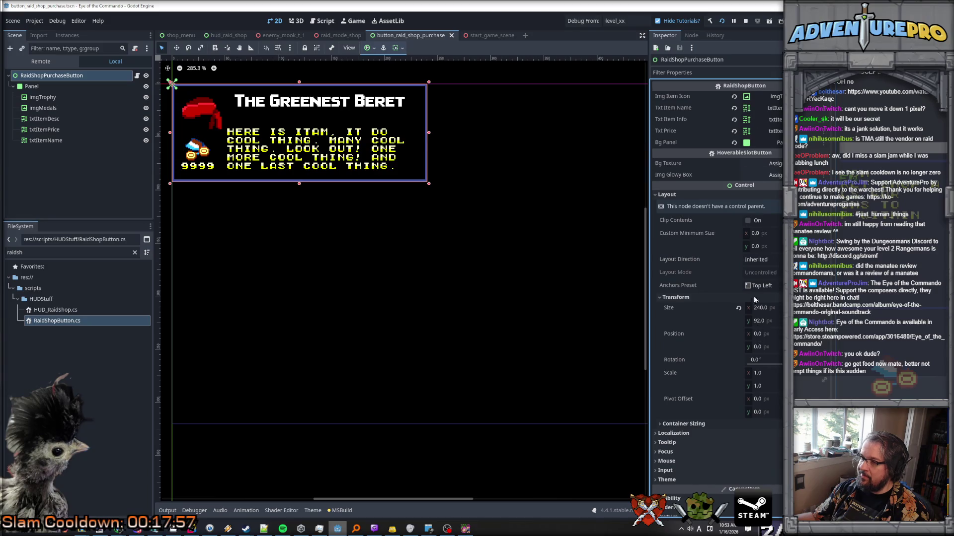
pyautogui.click(745, 21)
# Set the button's custom minimum size to 240 x 92, save the scene, and relaunch the game
pyautogui.click(776, 231)
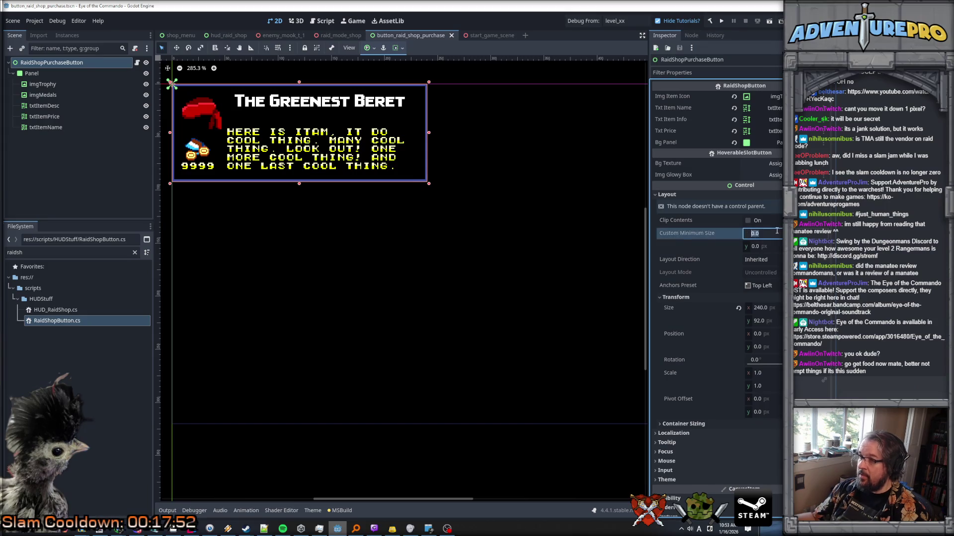
pyautogui.write('240')
pyautogui.press('Tab')
pyautogui.write('92')
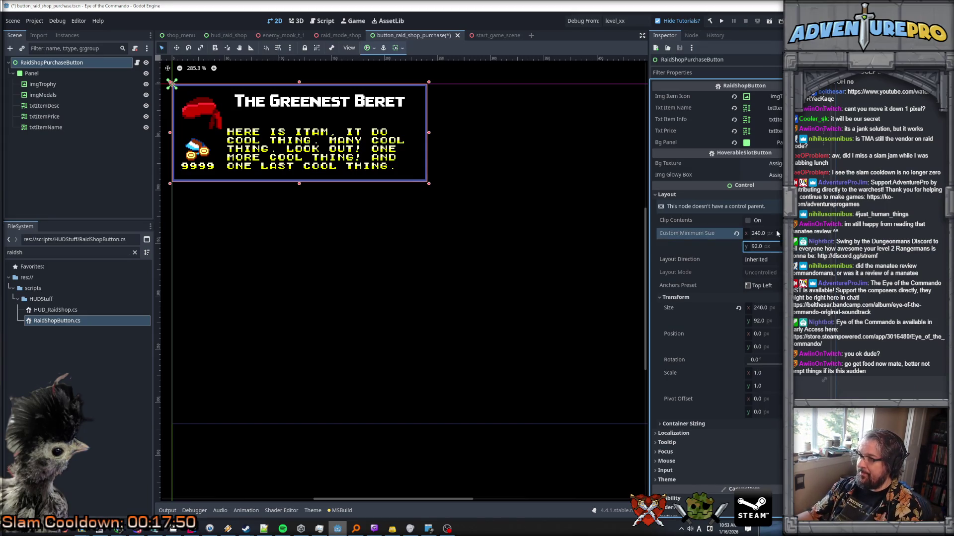
pyautogui.hotkey('ctrl', 's')
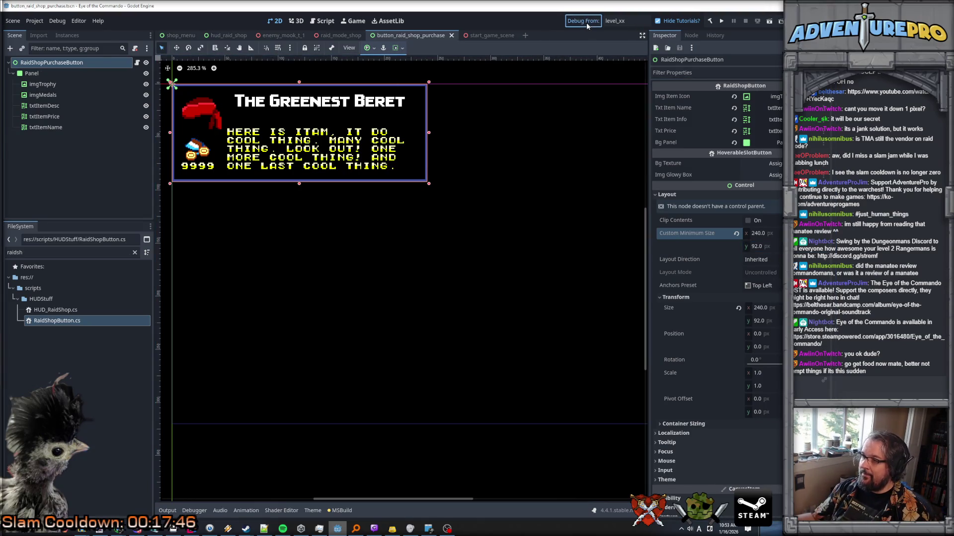
pyautogui.hotkey('ctrl', 's')
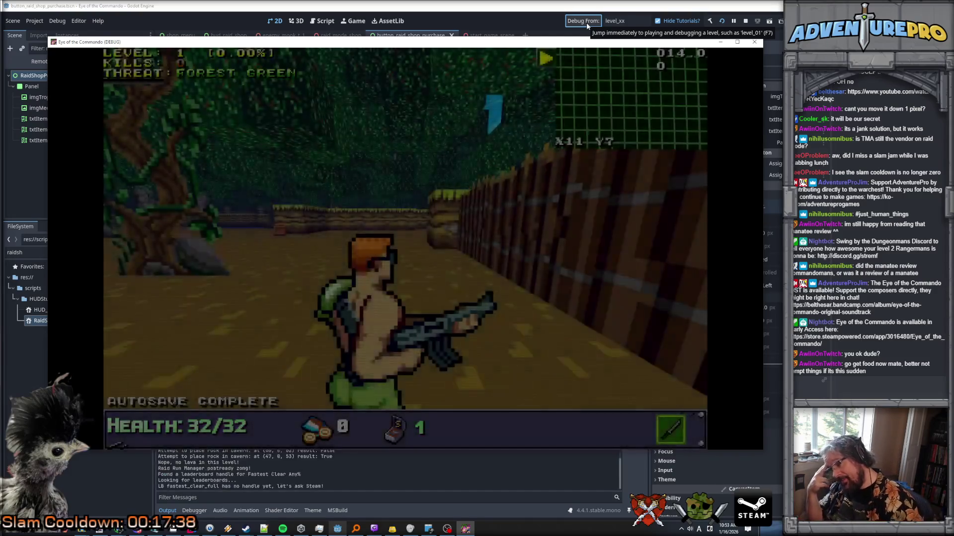
# Reveal the whole map with the REVEALALL console command, then teleport with TP
pyautogui.press('`')
pyautogui.write('REV')
pyautogui.press('BackSpace')
pyautogui.write('ALALL')
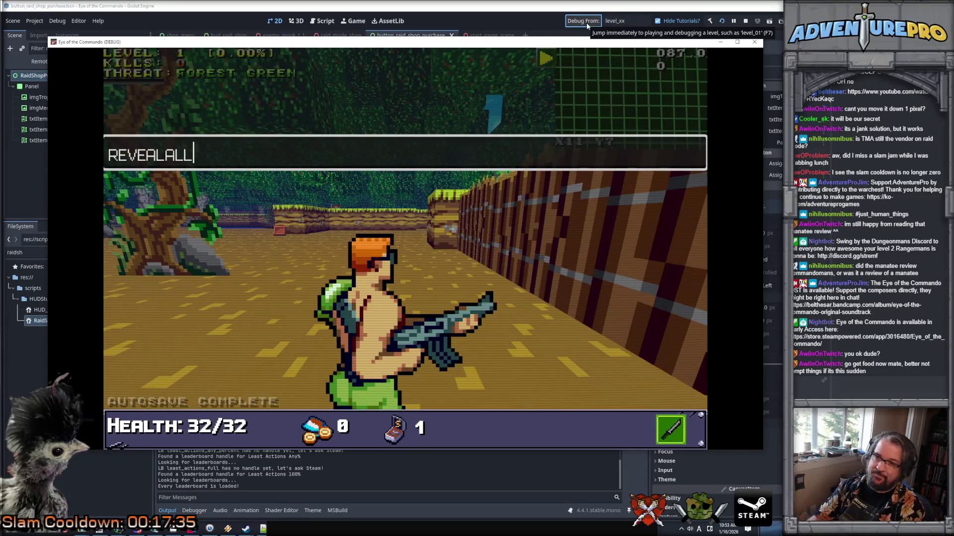
pyautogui.press('Return')
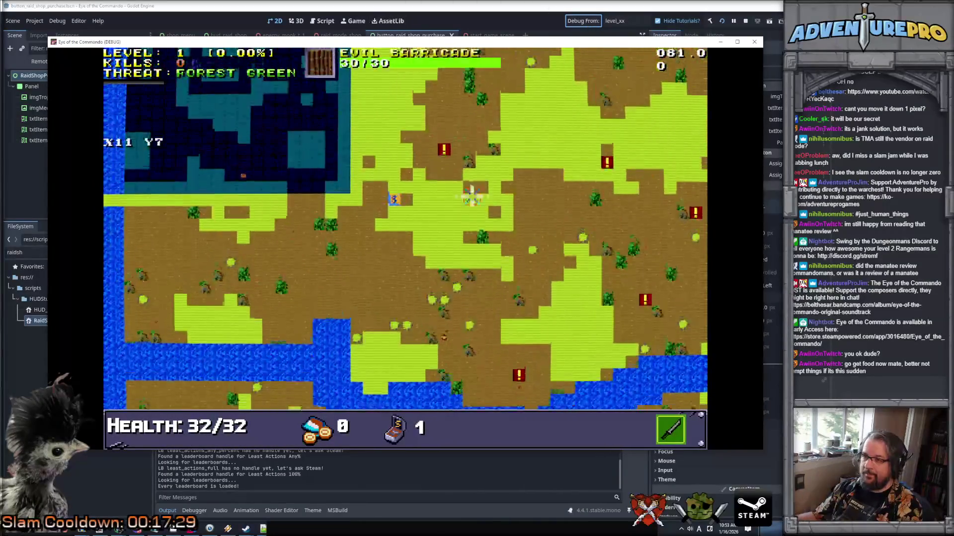
pyautogui.press('`')
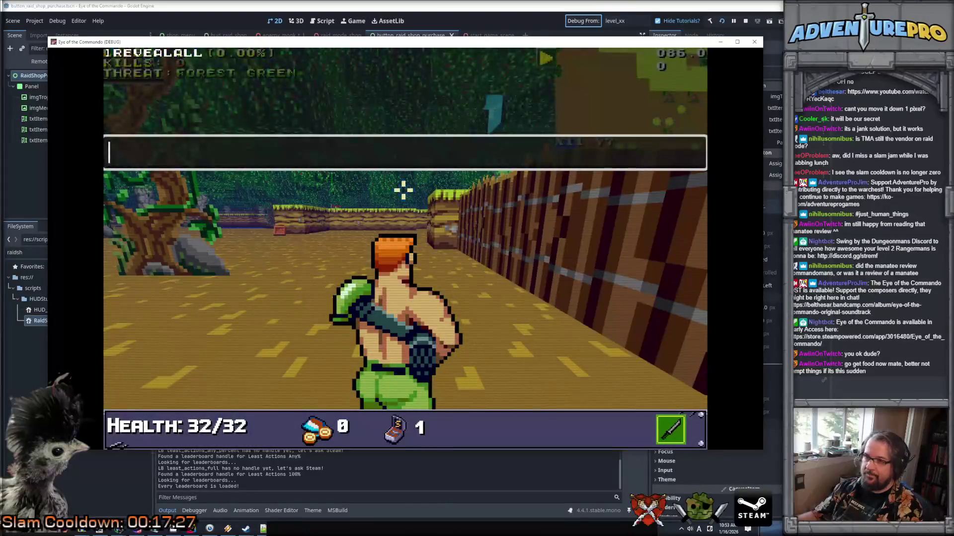
pyautogui.write('TP 30 40')
pyautogui.press('Return')
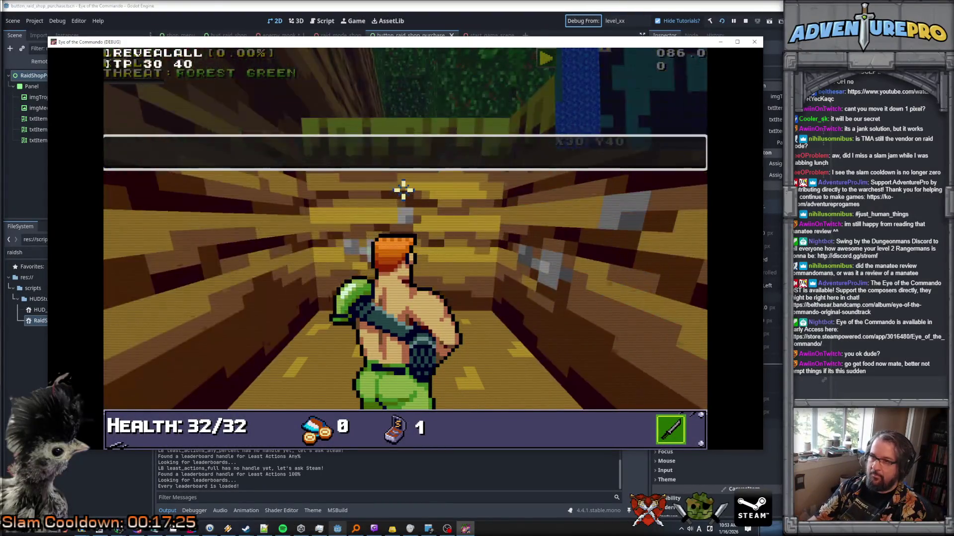
# Locate the shop vendor on the level map and teleport to X30 Y35
pyautogui.press('m')
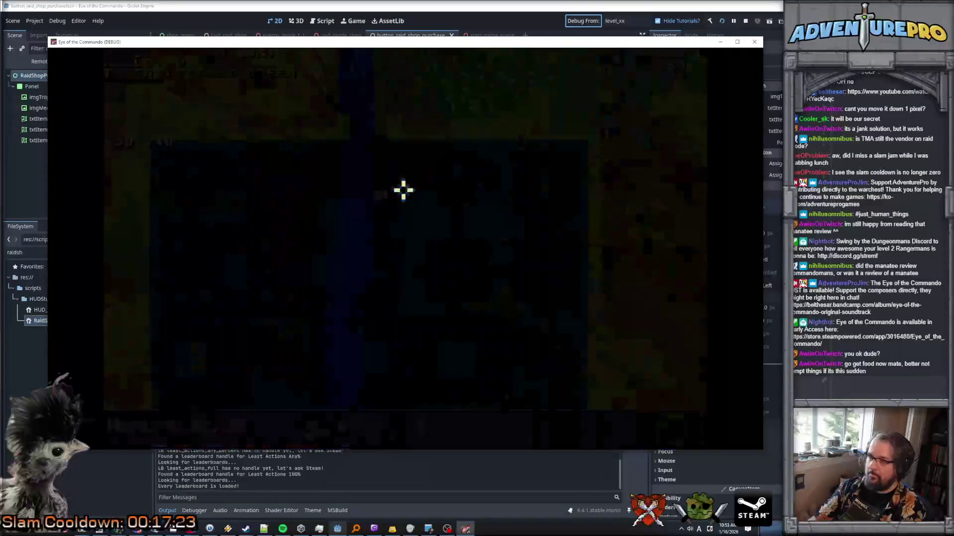
pyautogui.press('m')
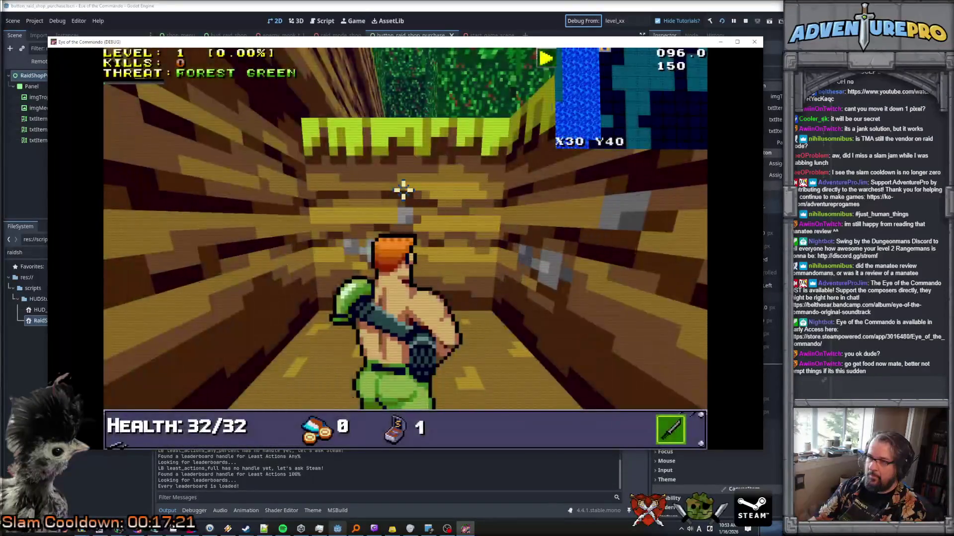
pyautogui.press('m')
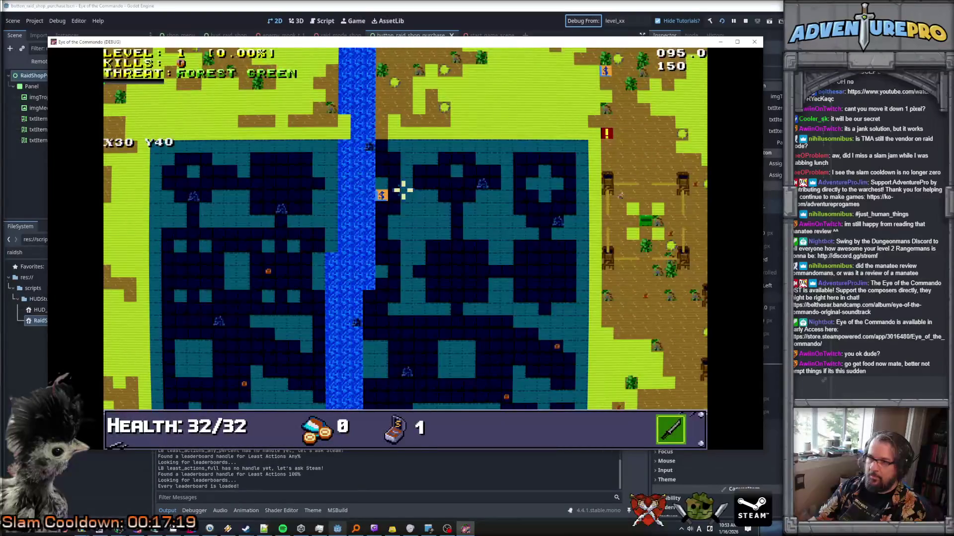
pyautogui.press('Right')
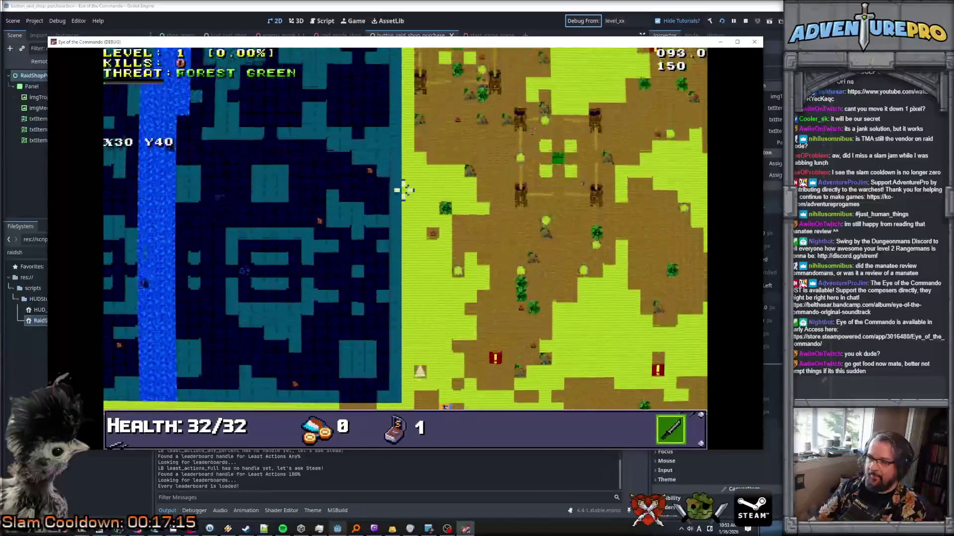
pyautogui.press('`')
pyautogui.write('TP ')
pyautogui.write('30 ')
pyautogui.write('5')
pyautogui.press('Return')
# Walk to the vendor, open the raid shop with its three item offers, then close the game
pyautogui.press('`')
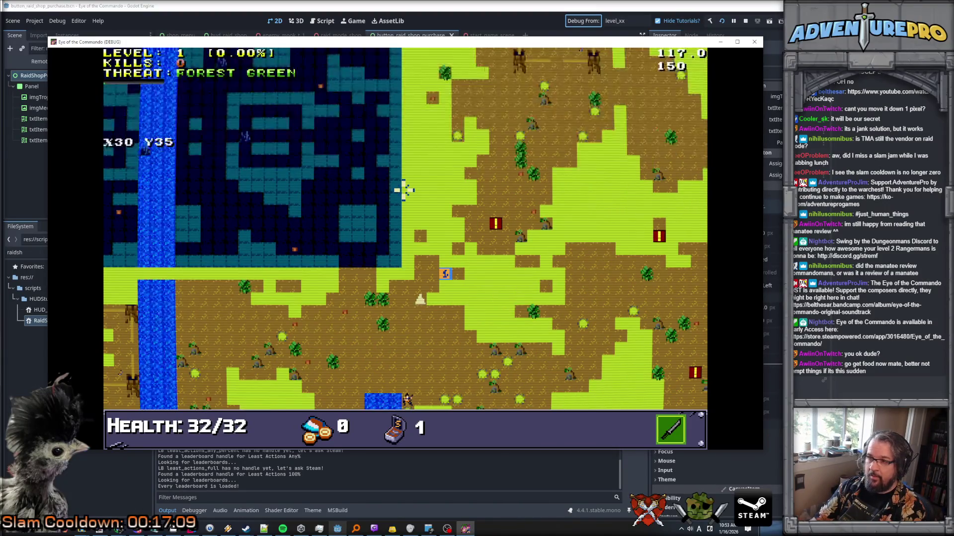
pyautogui.press('w')
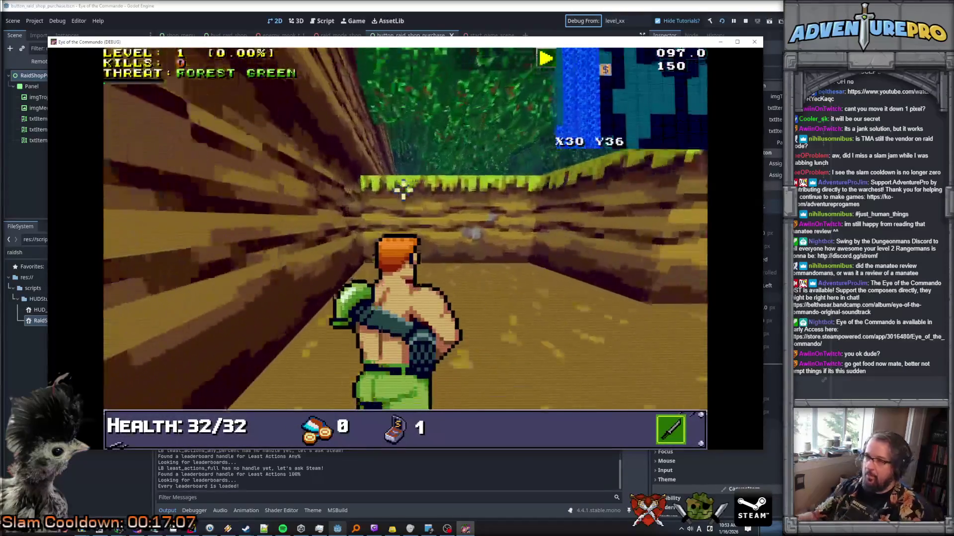
pyautogui.click(404, 196)
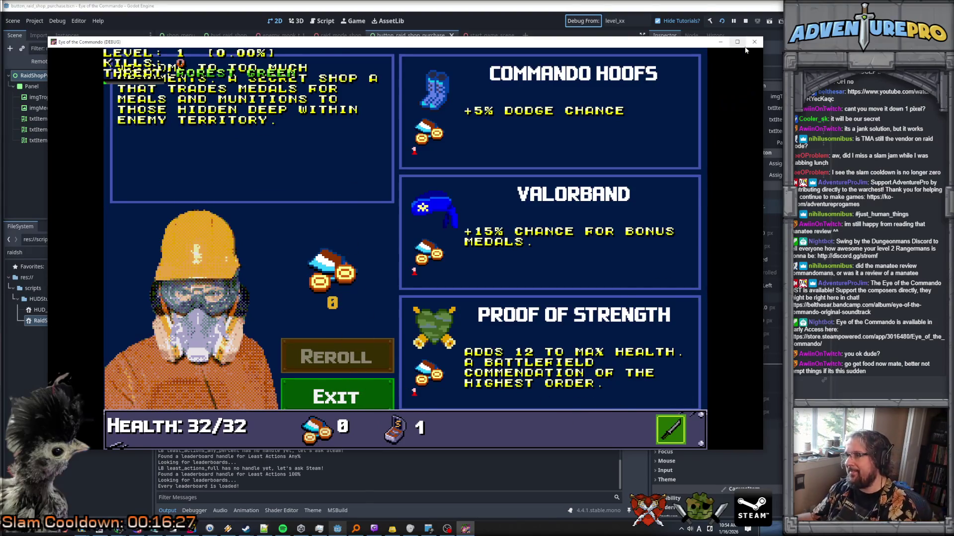
pyautogui.click(755, 43)
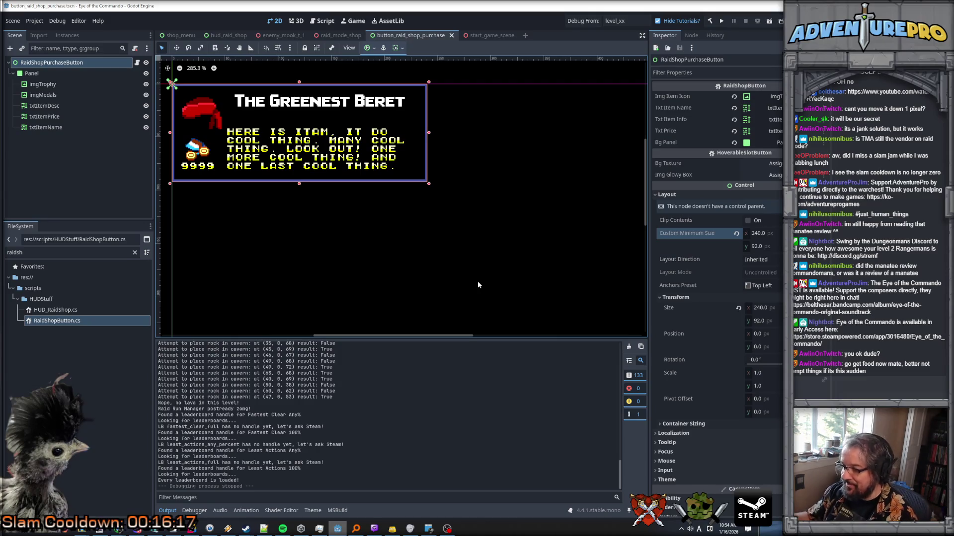
pyautogui.click(710, 529)
pyautogui.click(711, 466)
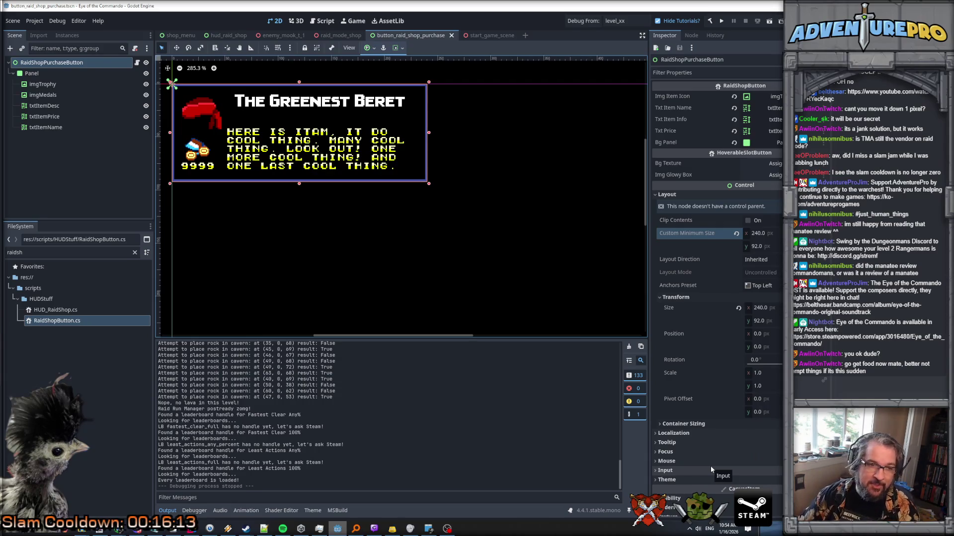